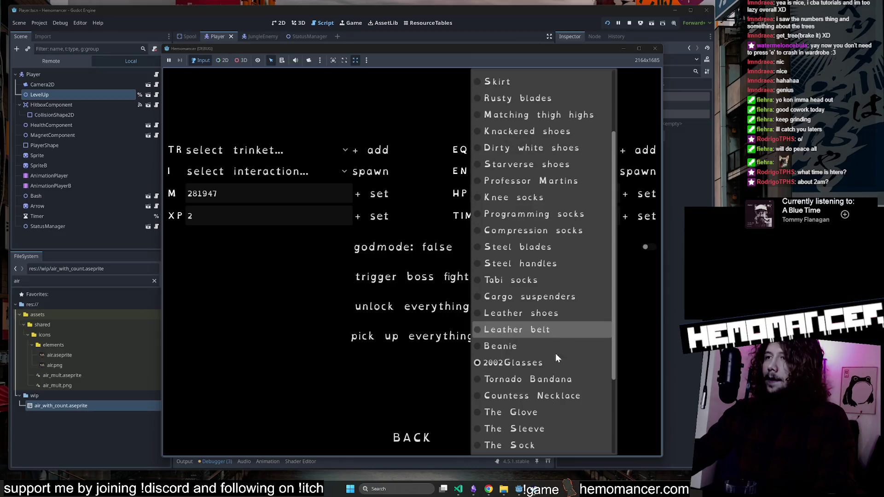
Add Tornado Bandana, Countess Necklace and another clothing item via the debug panel, then continue the saved game.
click(549, 379)
click(537, 155)
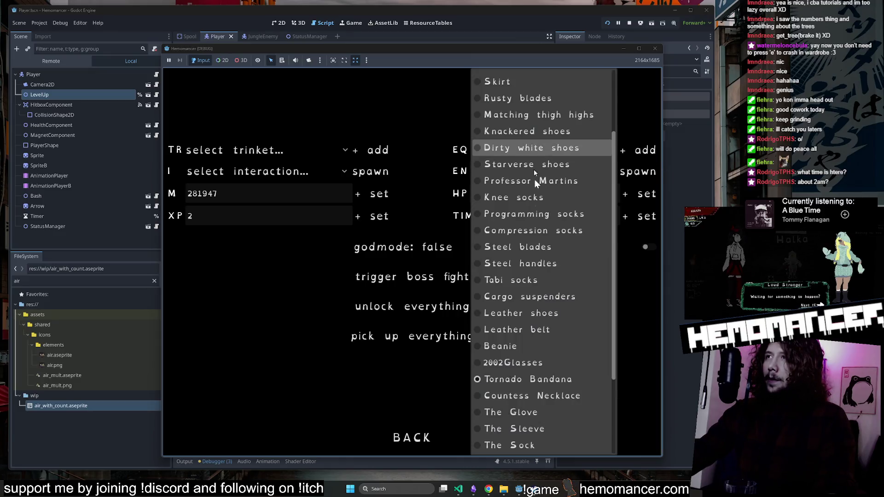
click(534, 396)
click(550, 155)
scroll(558, 281, down, 3)
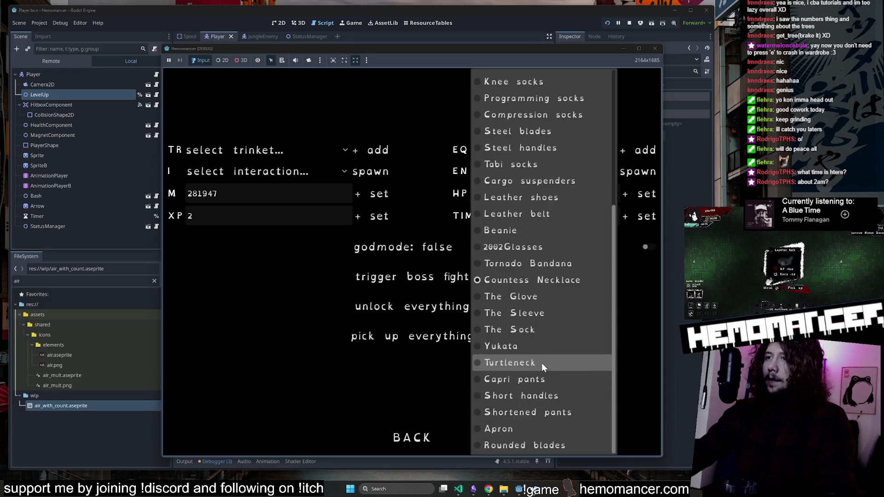
click(422, 435)
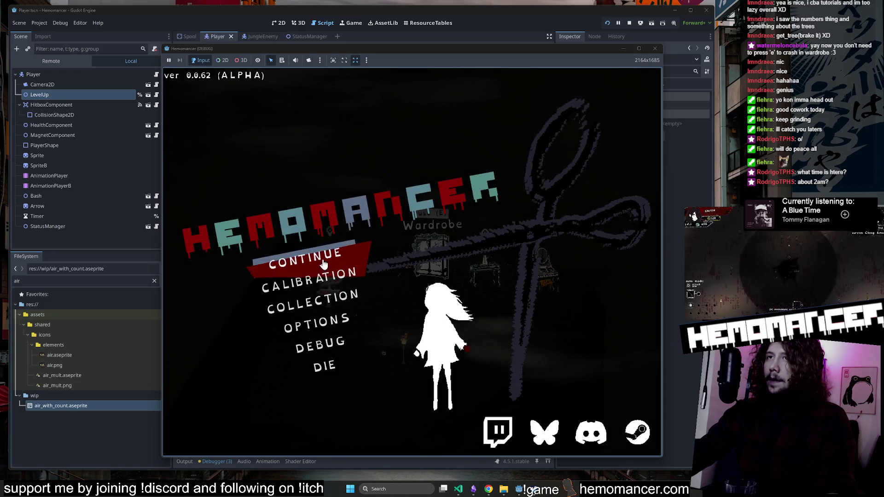
click(324, 256)
Read the stat cards of the stashed clothes in the wardrobe, then stop the game run.
key(e)
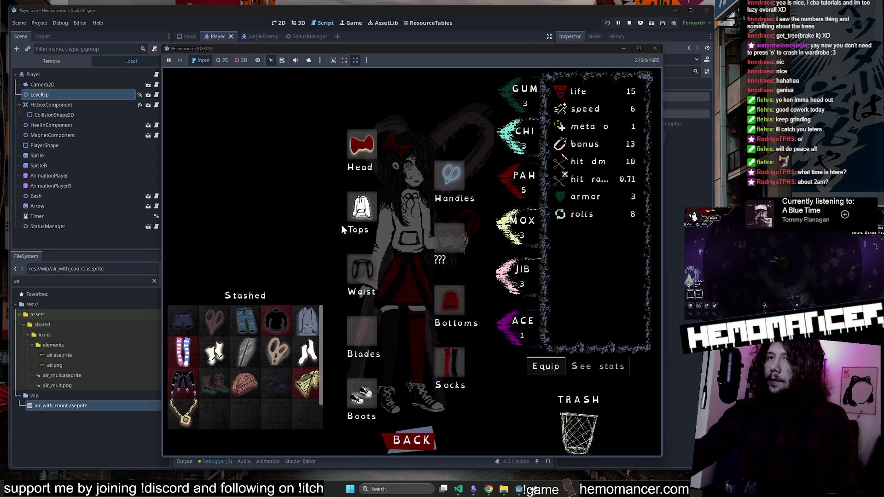
mouse_move(306, 385)
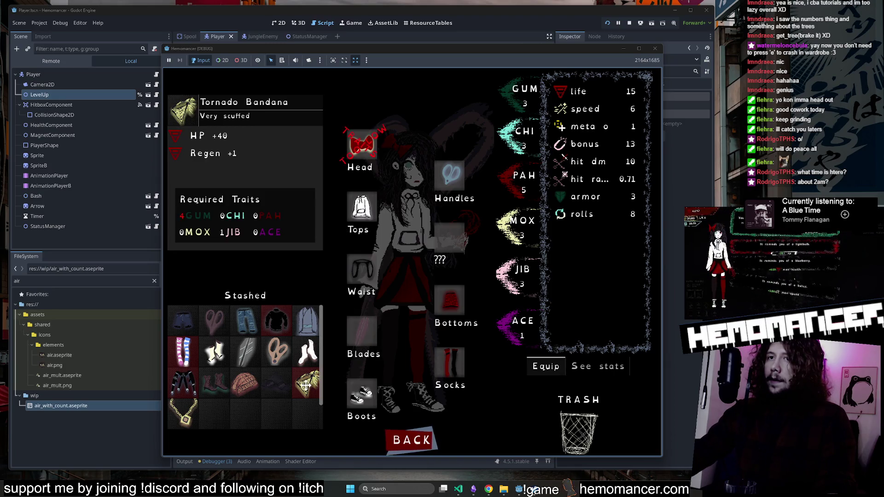
mouse_move(178, 417)
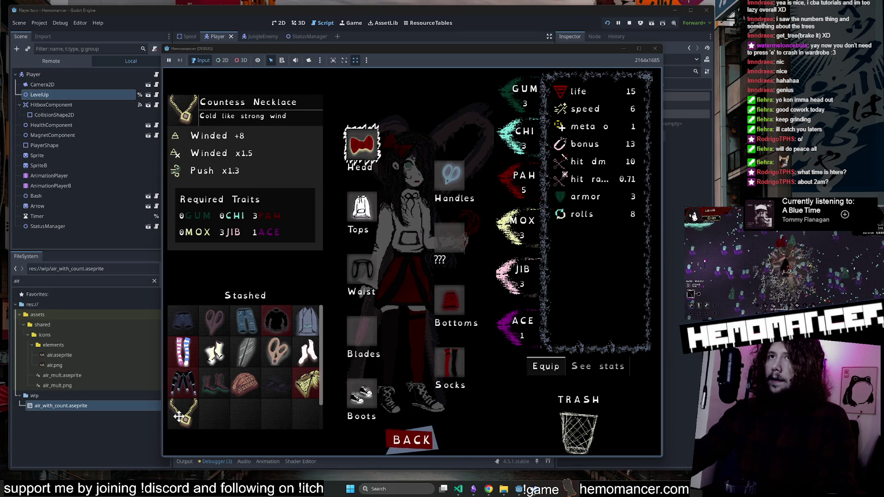
scroll(178, 417, down, 1)
mouse_move(275, 364)
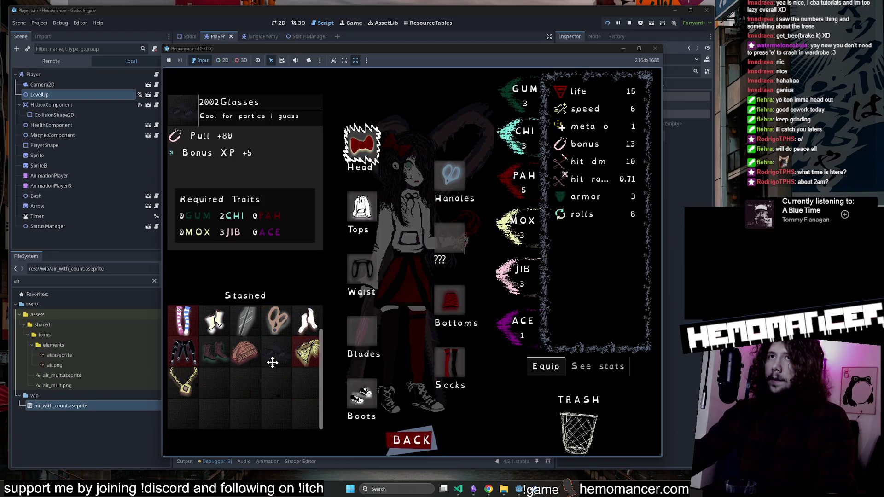
mouse_move(245, 357)
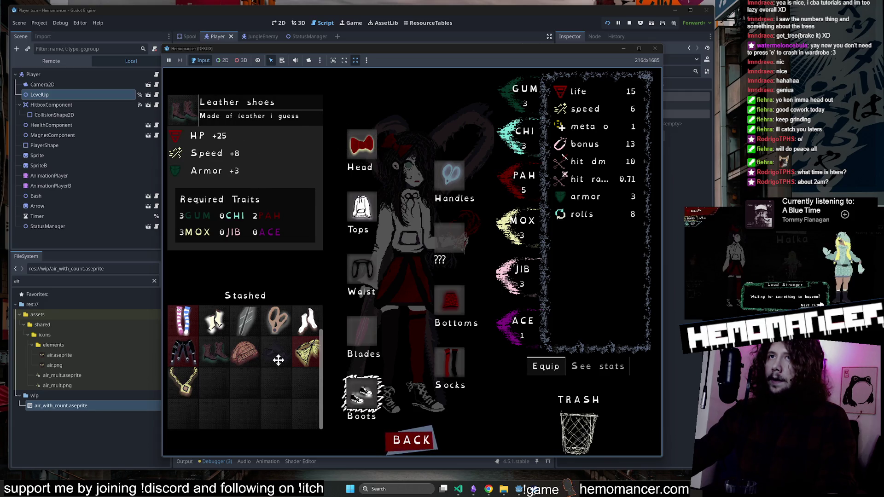
mouse_move(209, 354)
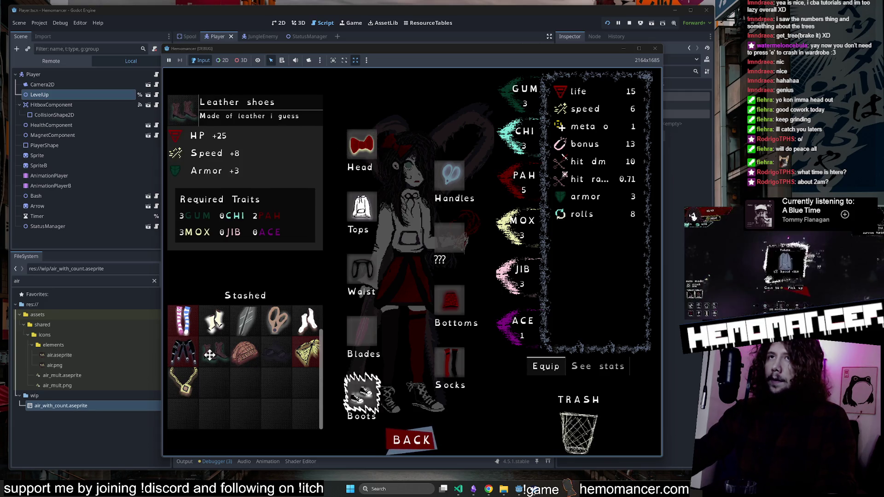
mouse_move(175, 354)
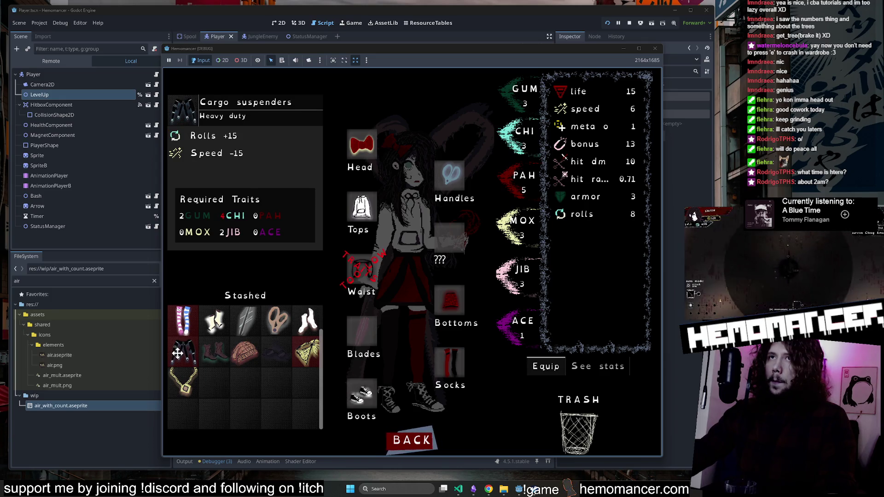
scroll(179, 352, up, 1)
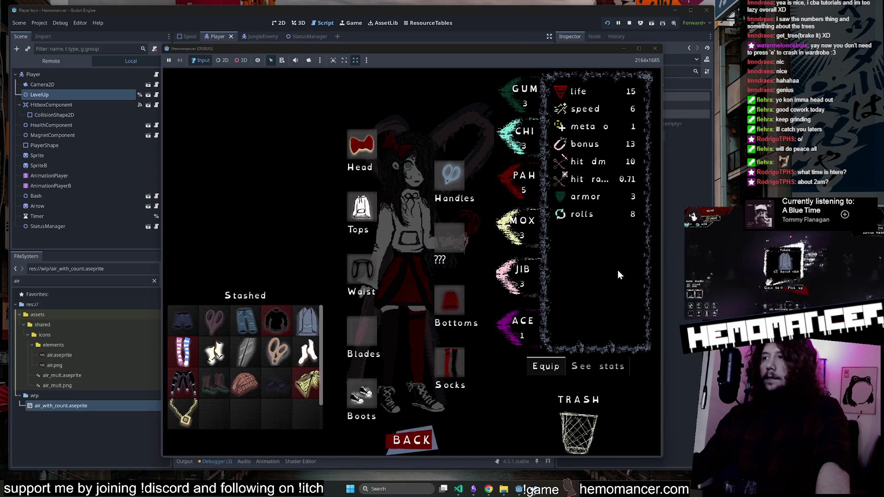
click(655, 48)
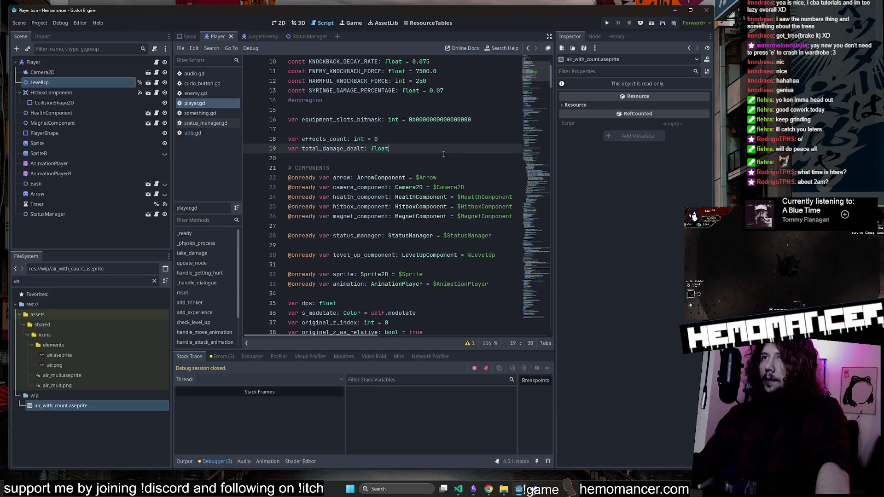
Launch the game with F5, enlarge its window, and start from the title menu.
double_click(60, 285)
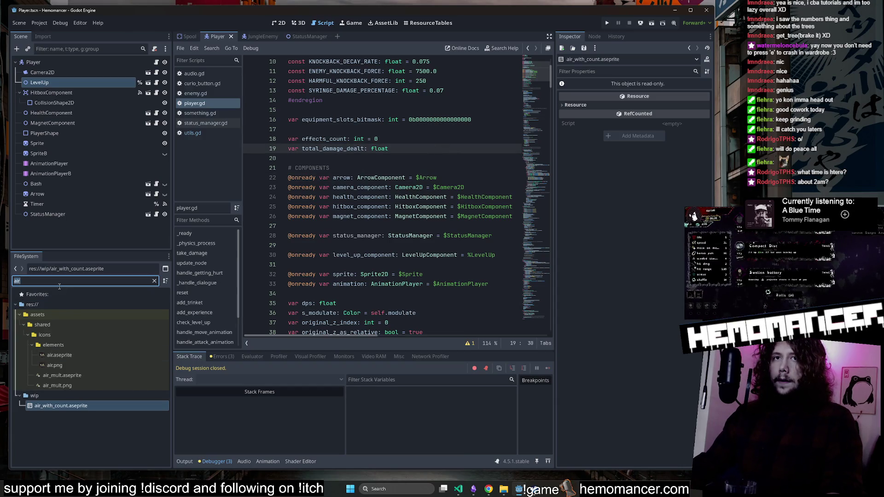
click(411, 198)
key(F5)
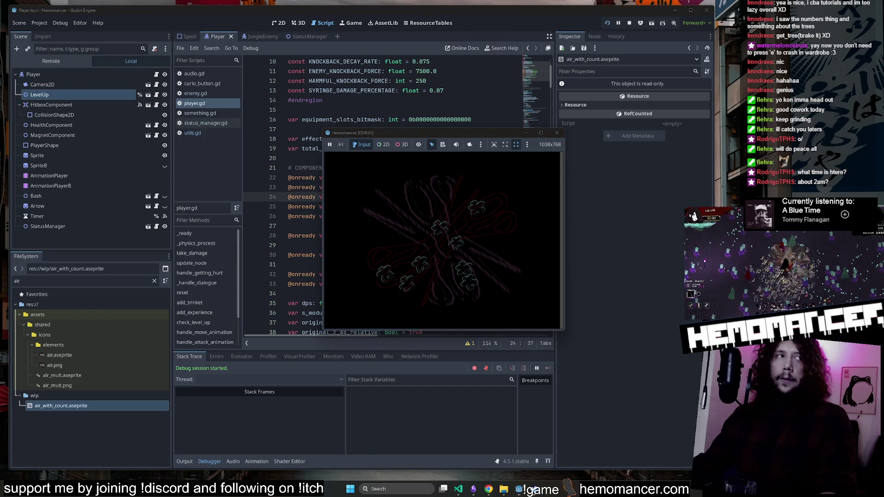
drag(325, 331, 130, 471)
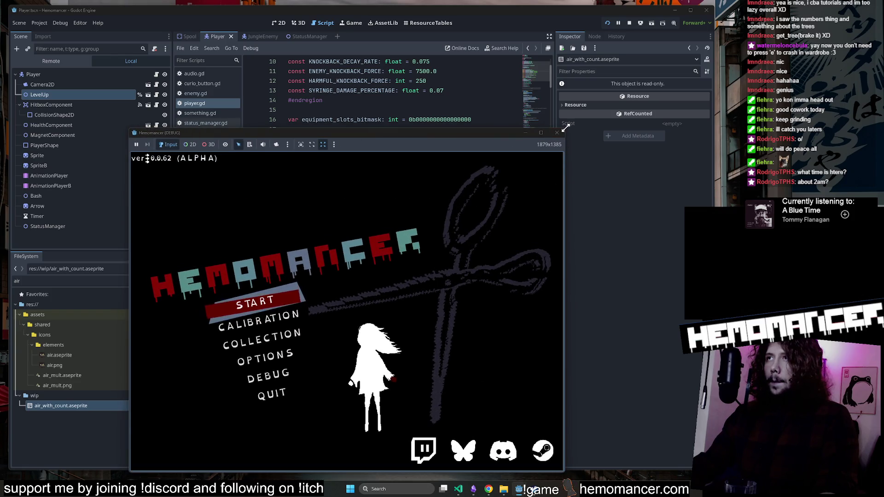
drag(565, 127, 663, 33)
click(295, 255)
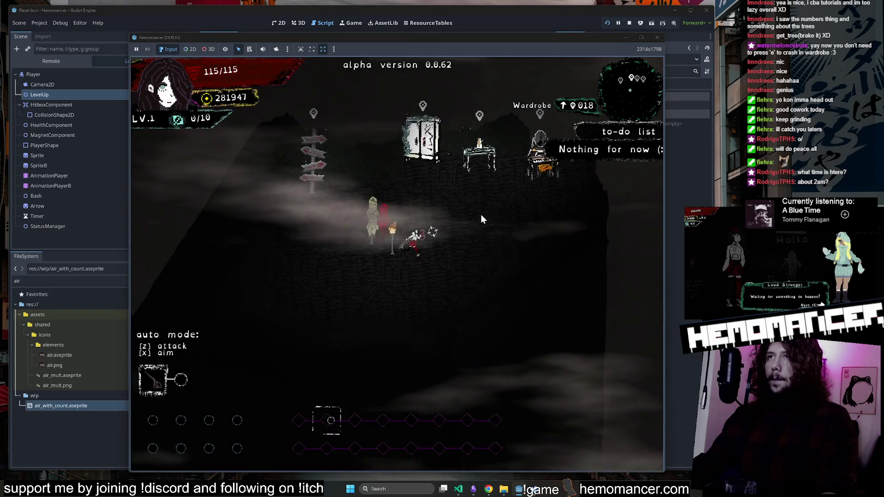
Add the Apron through the pause menu's debug panel, resume, and inspect it in the wardrobe.
key(Escape)
click(306, 353)
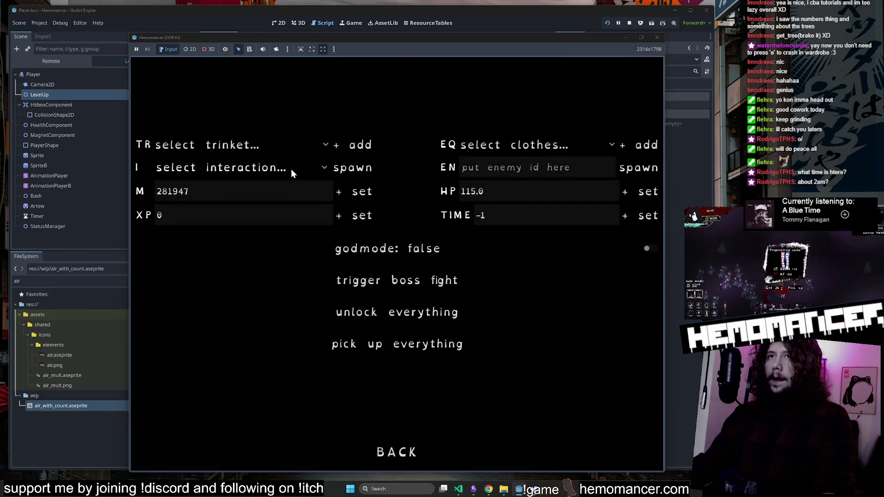
click(291, 170)
click(545, 150)
scroll(543, 230, down, 5)
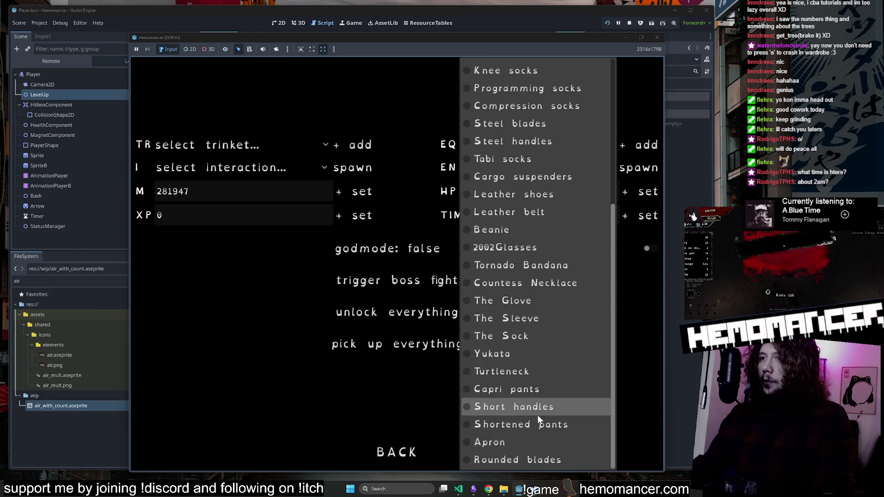
click(540, 442)
click(385, 457)
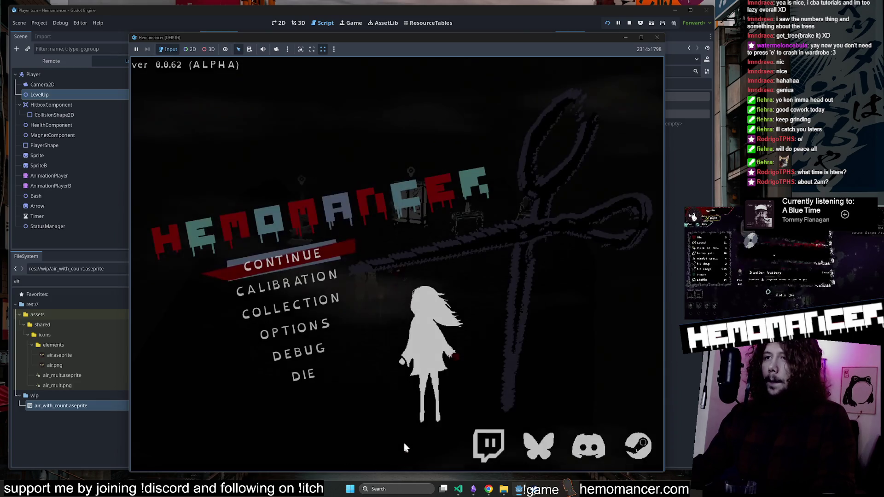
click(328, 256)
key(e)
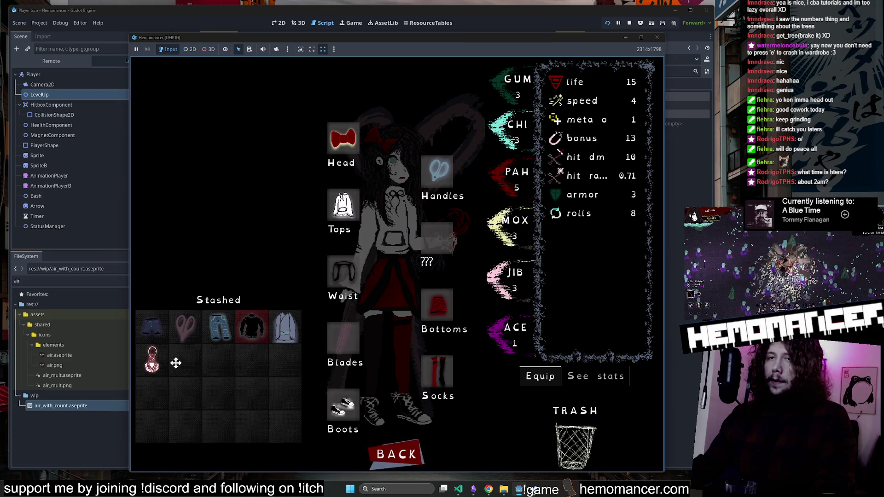
mouse_move(151, 361)
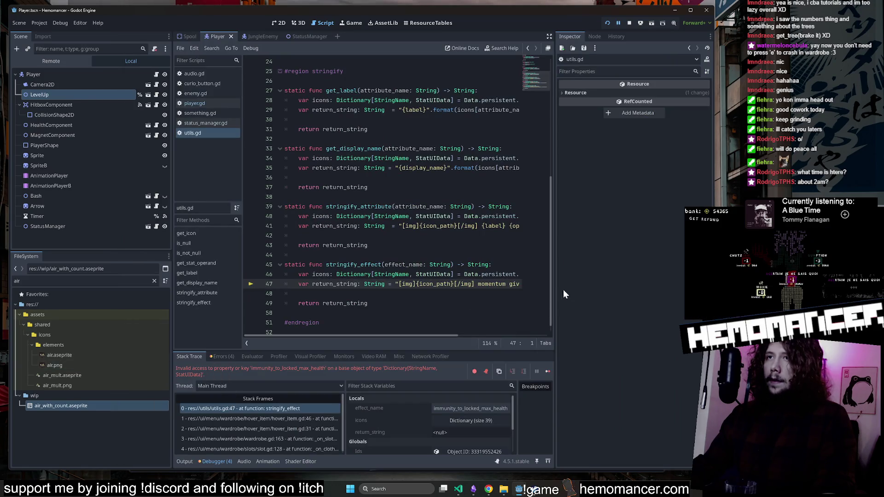
Widen the code area, read the utils.gd line 47 error, and stop the crashed run.
mouse_move(553, 282)
mouse_down()
mouse_move(668, 290)
mouse_move(638, 297)
mouse_up()
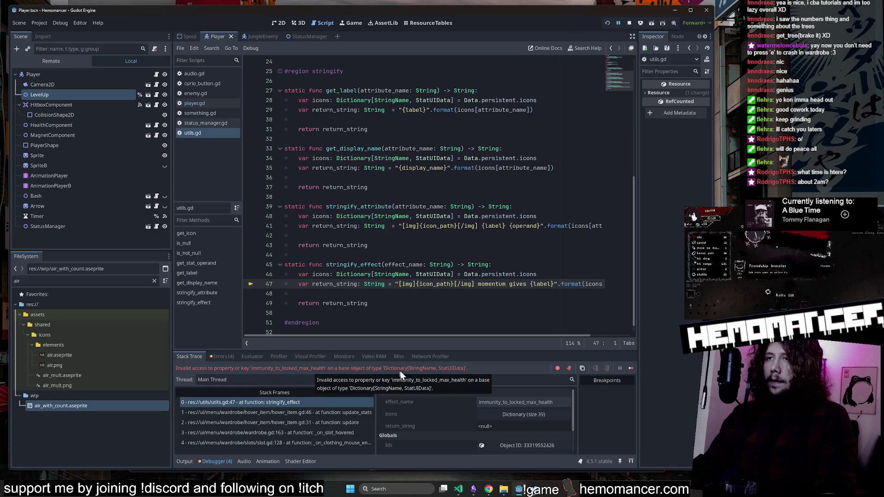
scroll(432, 309, right, 3)
scroll(428, 312, left, 3)
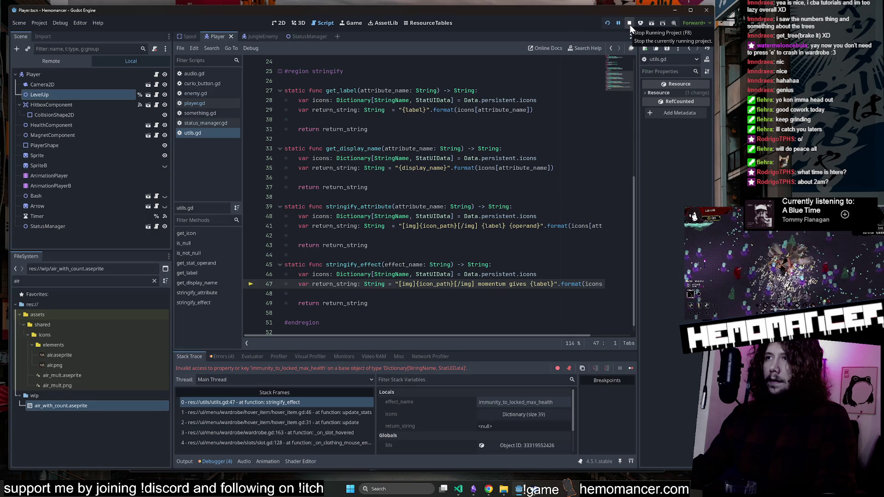
click(629, 23)
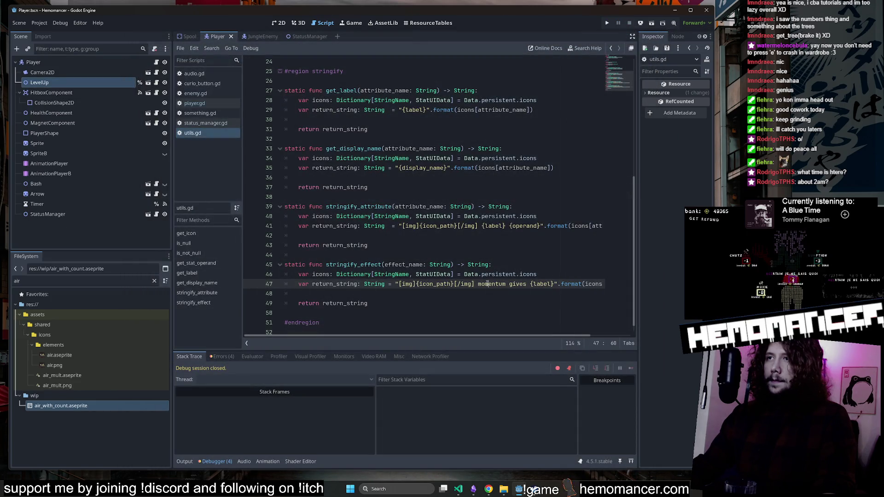
Examine the stringify_effect function in utils.gd and clear the FileSystem filter.
scroll(414, 276, up, 3)
scroll(332, 264, down, 3)
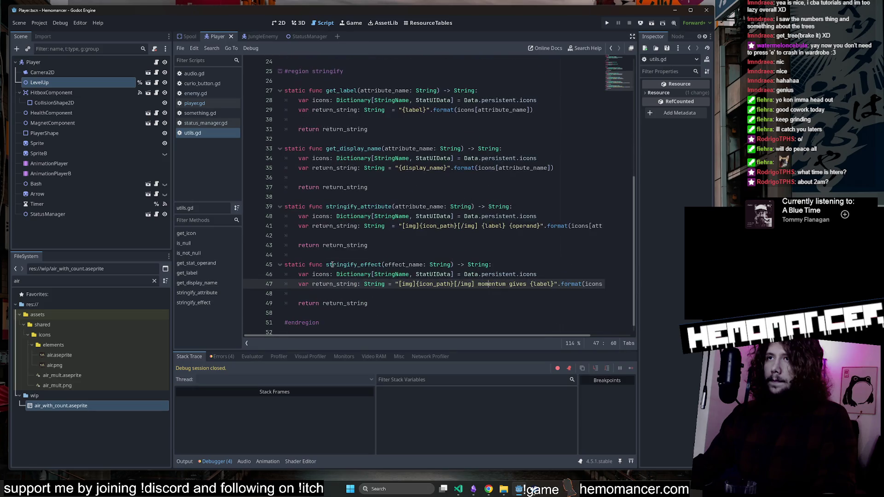
double_click(345, 267)
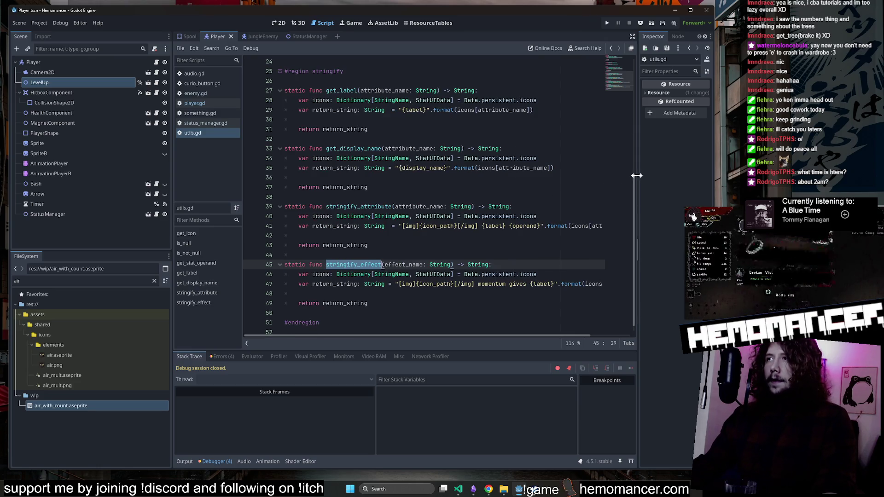
mouse_move(484, 335)
mouse_down()
mouse_move(596, 329)
mouse_move(555, 333)
mouse_up()
click(378, 248)
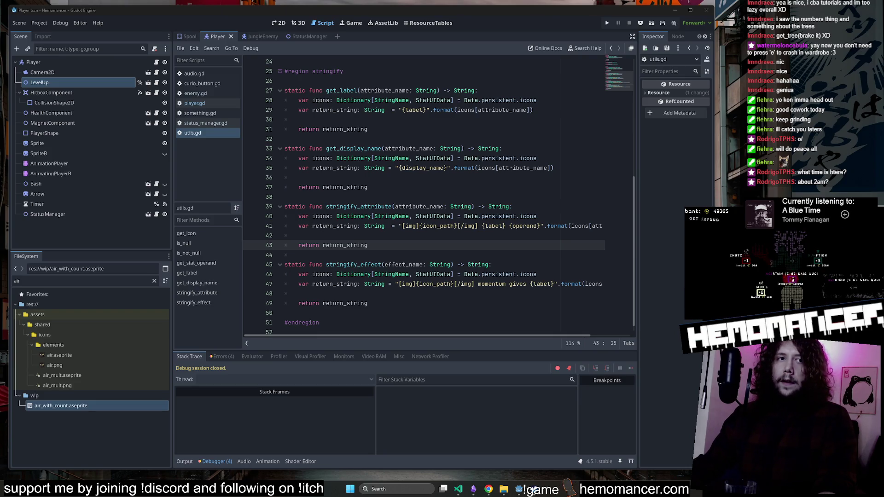
click(154, 281)
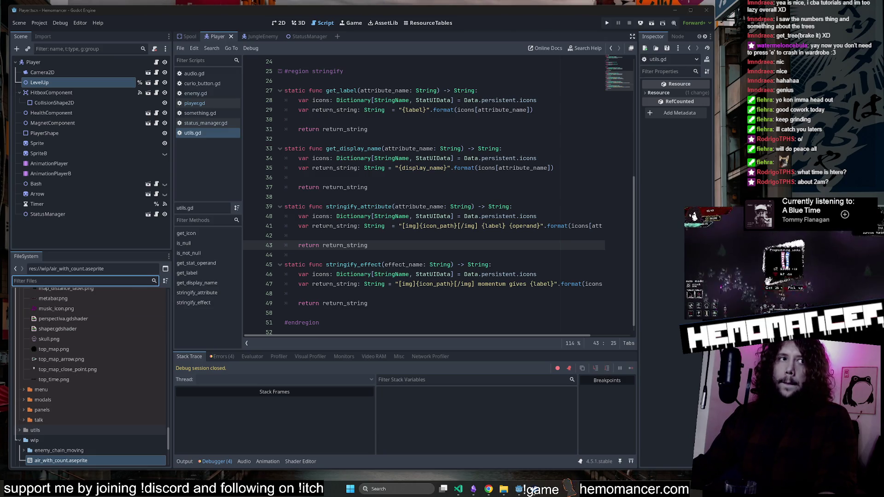
Filter the FileSystem by 'icon.' and inspect the icon.aseprite file.
scroll(87, 355, up, 6)
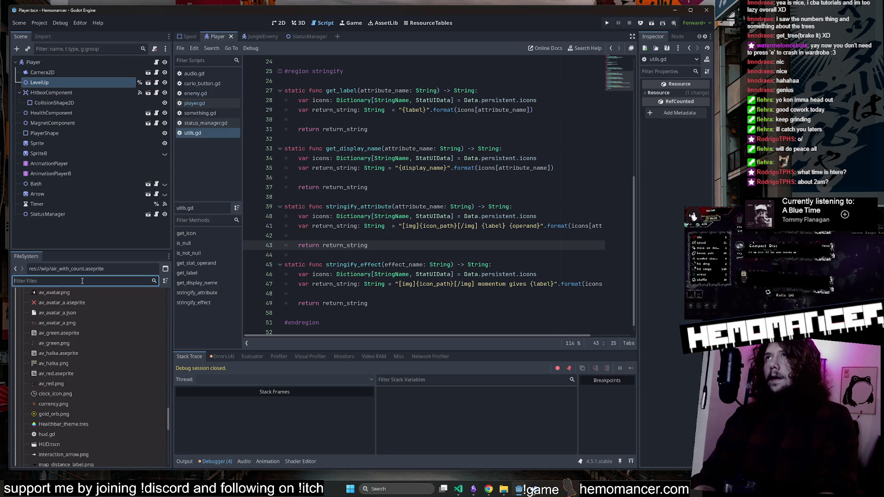
text(ico)
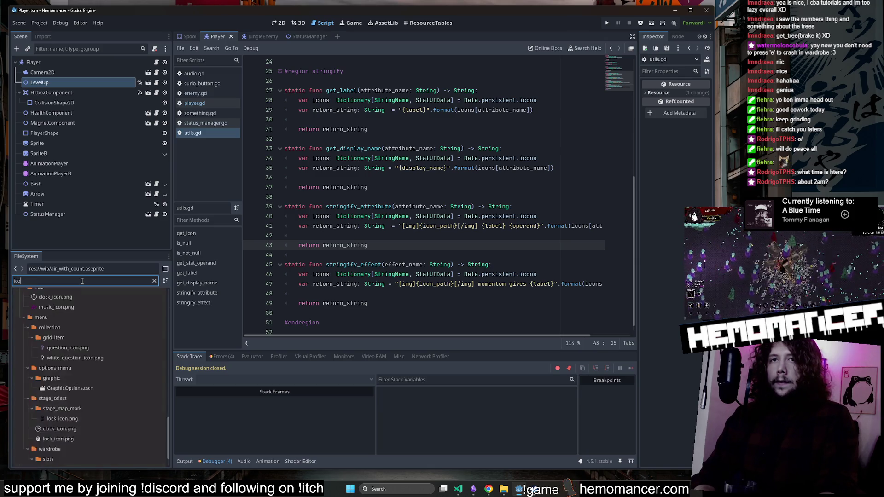
text(n.)
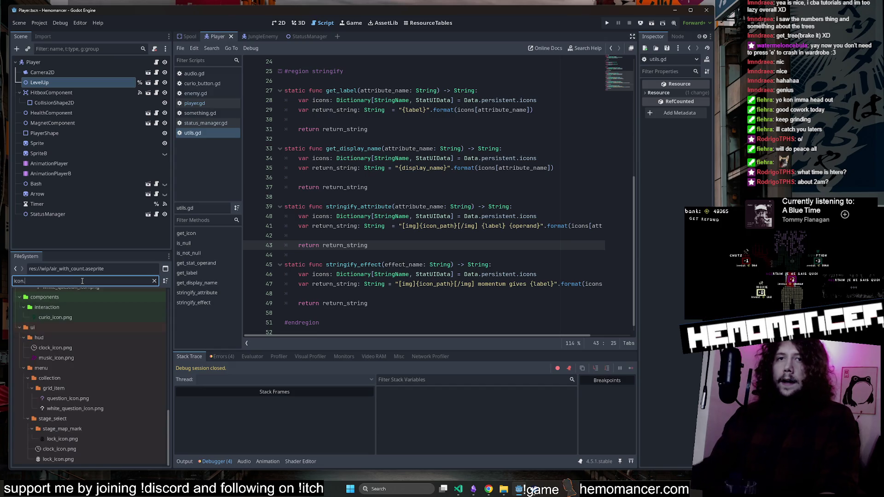
scroll(62, 395, up, 5)
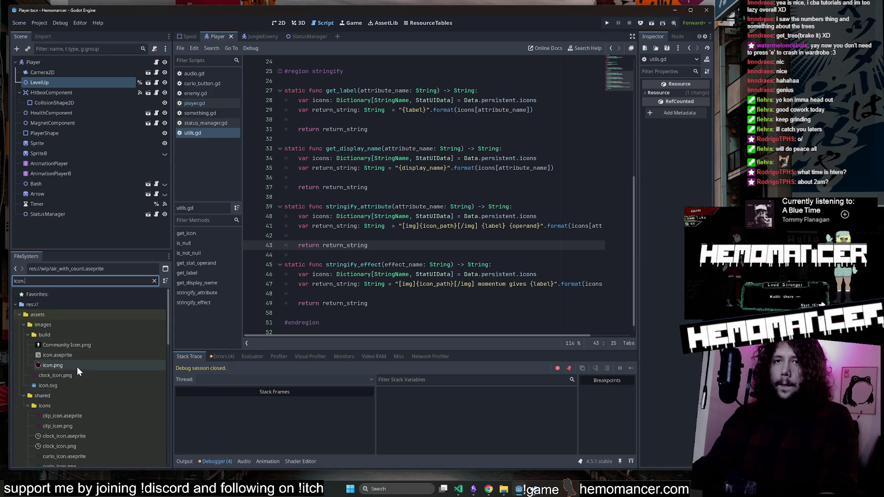
click(78, 355)
scroll(79, 355, down, 3)
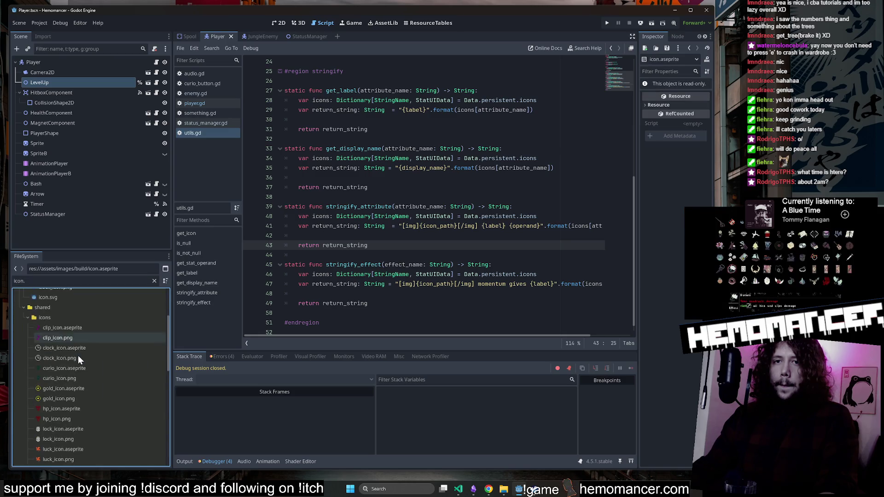
scroll(80, 367, up, 3)
Change the filter to '.json' and open database/icons.json in the editor.
click(64, 280)
text(.json)
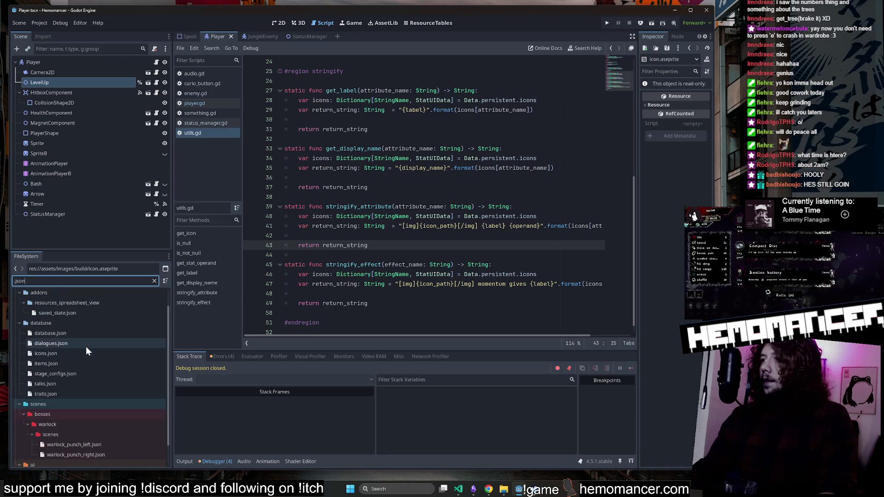
scroll(84, 351, down, 1)
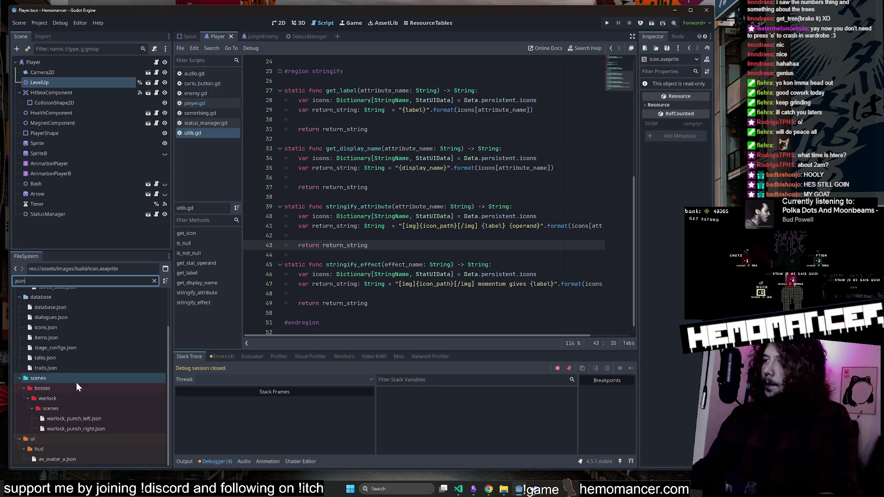
scroll(120, 403, up, 2)
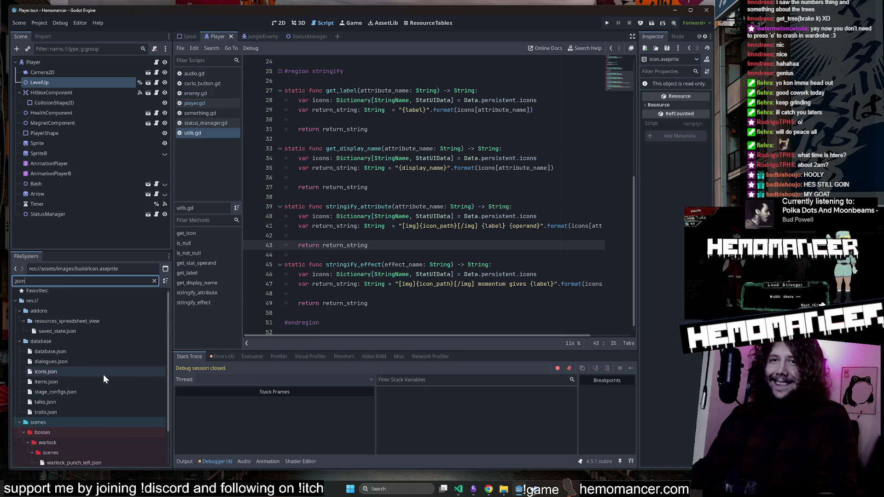
double_click(103, 374)
mouse_move(615, 63)
mouse_down()
mouse_move(617, 216)
mouse_move(634, 51)
mouse_move(628, 93)
mouse_up()
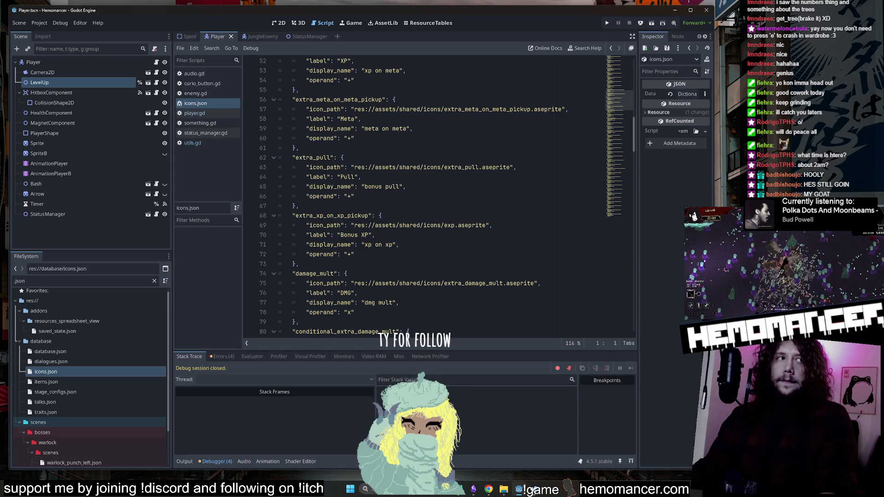
Search icons.json for 'immunity', finding nothing, then close the JungleEnemy and StatusManager tabs.
mouse_move(617, 108)
mouse_down()
mouse_move(603, 147)
mouse_move(597, 219)
mouse_up()
click(443, 215)
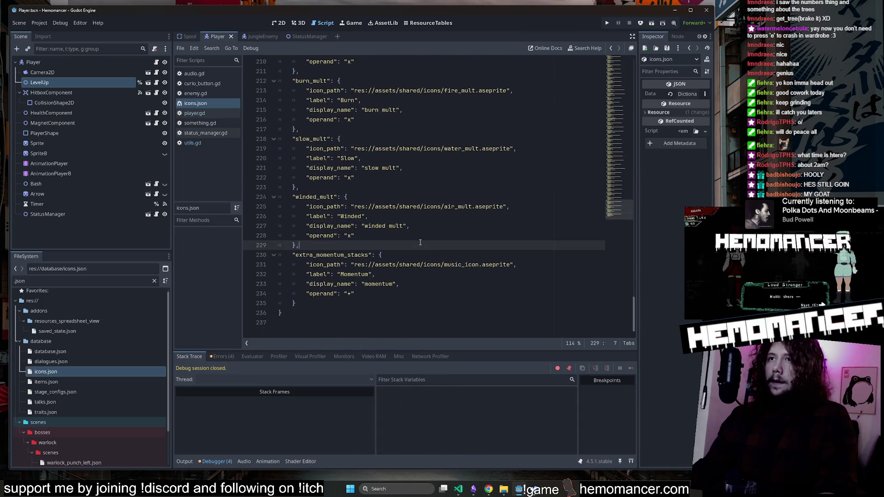
scroll(441, 202, up, 3)
key(ctrl+f)
text(o)
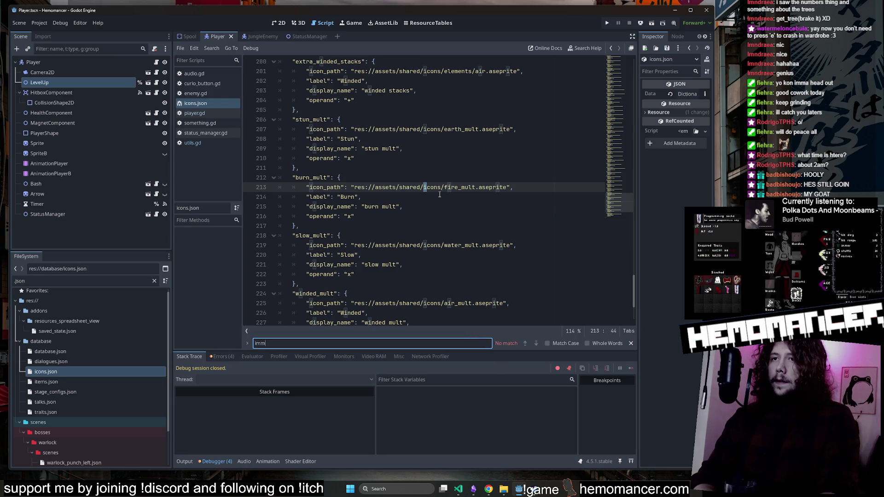
key(BackSpace)
key(BackSpace)
key(BackSpace)
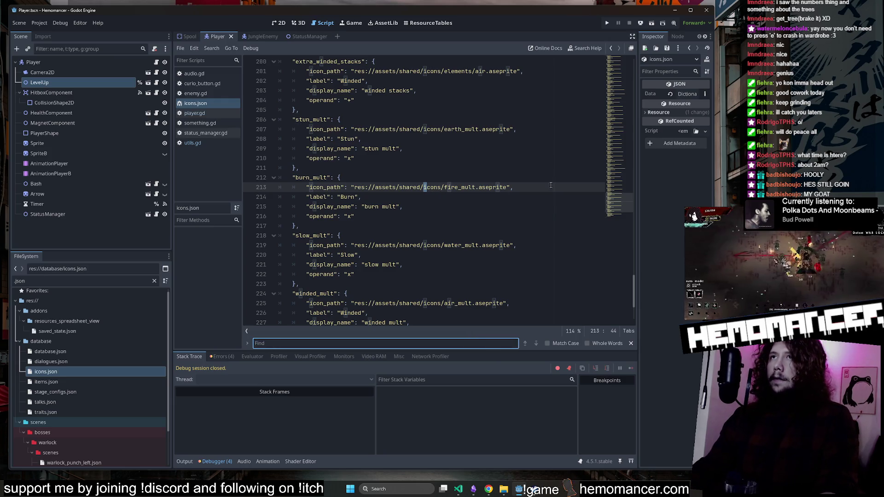
mouse_move(624, 195)
mouse_down()
mouse_move(614, 143)
mouse_move(622, 95)
mouse_up()
middle_click(261, 35)
middle_click(261, 34)
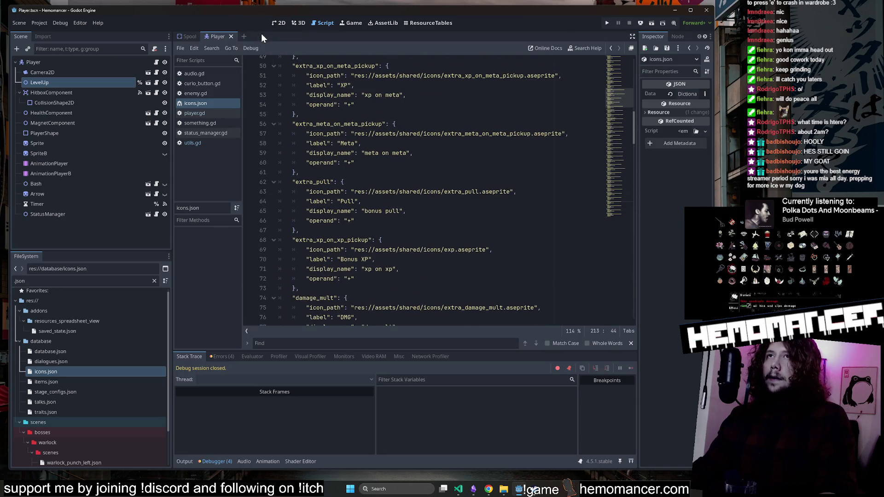
From the 2D view, launch a debug run, enlarge the window to 2078x1536, and start the game.
click(275, 22)
key(F5)
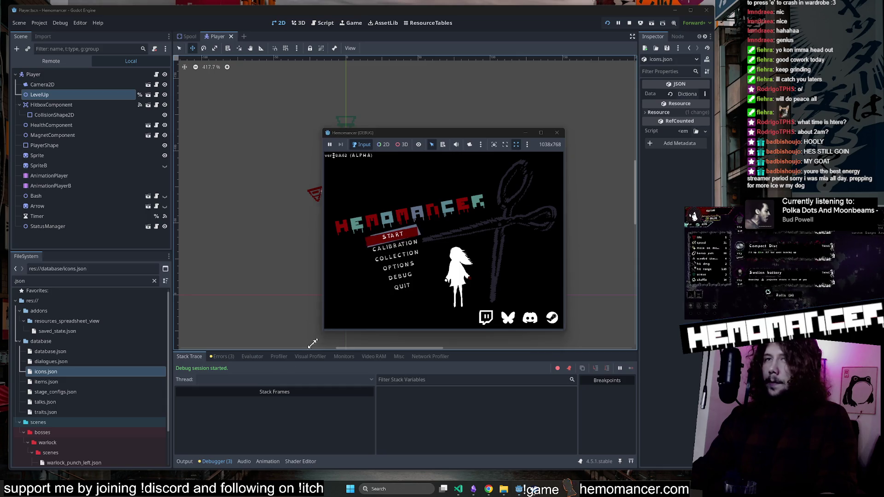
drag(313, 343, 259, 398)
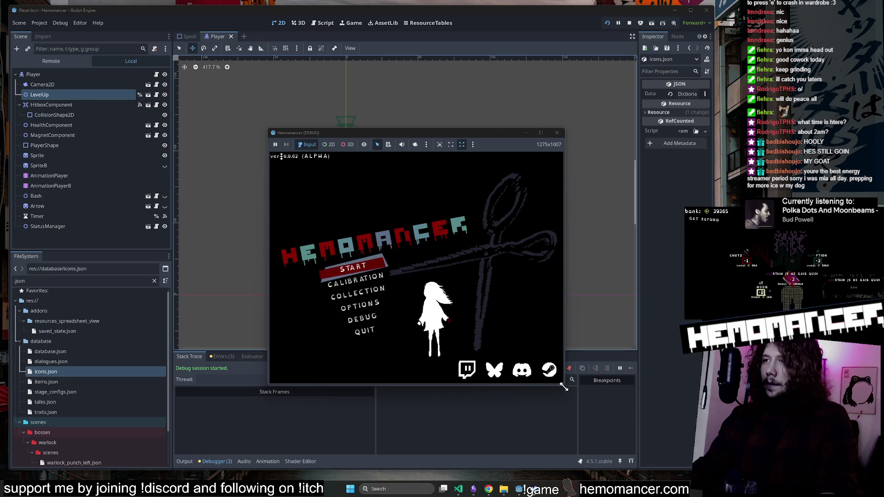
drag(564, 387, 670, 457)
drag(266, 128, 190, 79)
click(329, 267)
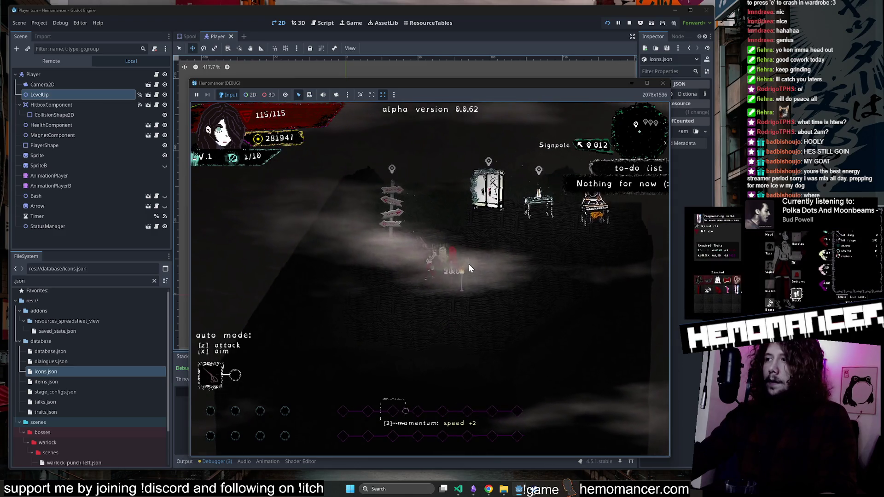
Visit the wardrobe, then travel to a destination and begin a stage run.
key(w)
key(e)
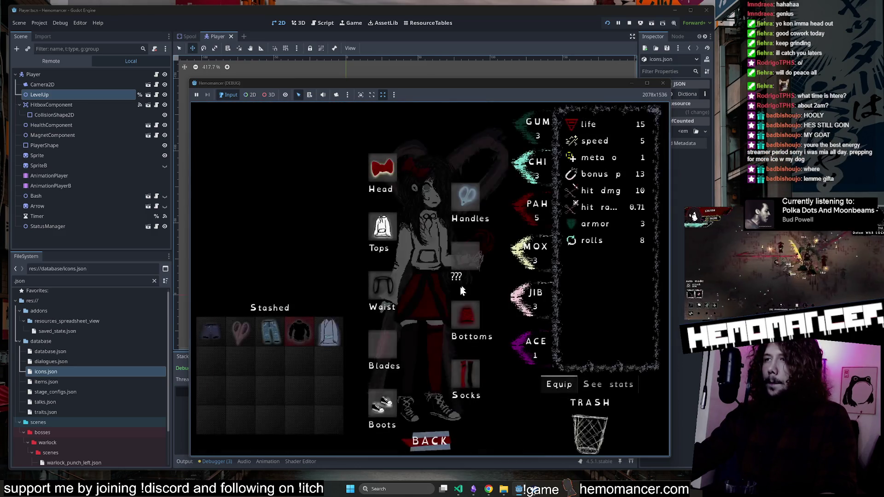
click(430, 439)
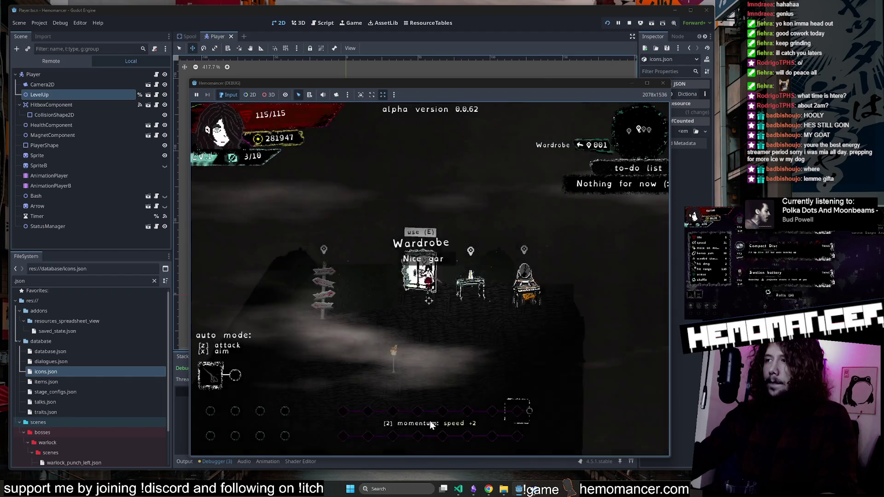
key(e)
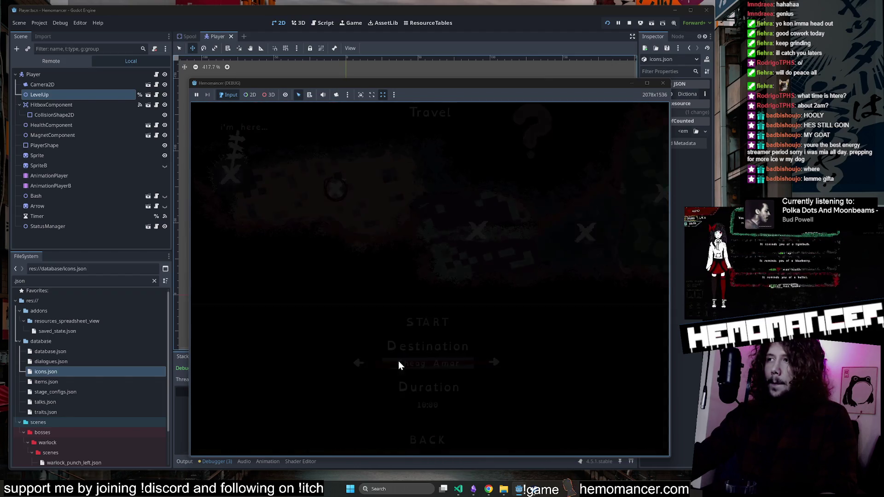
click(426, 322)
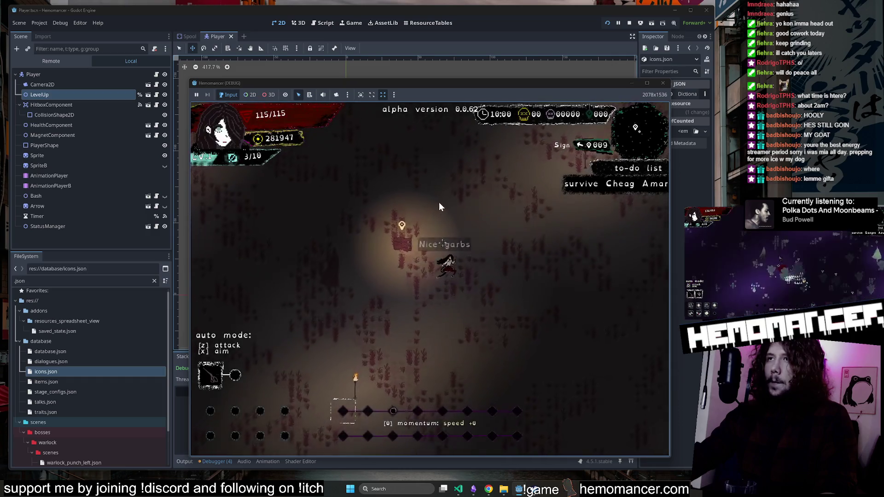
Play the stage, take Hypotenuse and Compact Disc, grab the Red Spool for 165 max HP, then quit.
key(d)
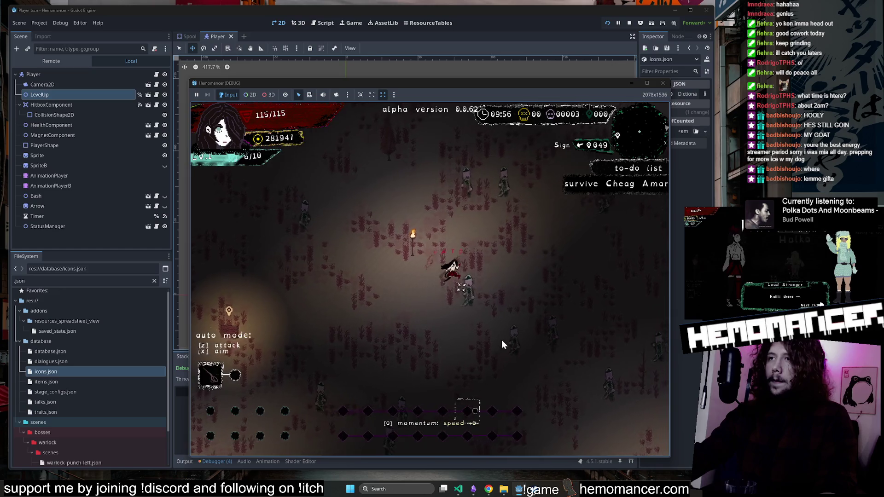
key(w)
key(d)
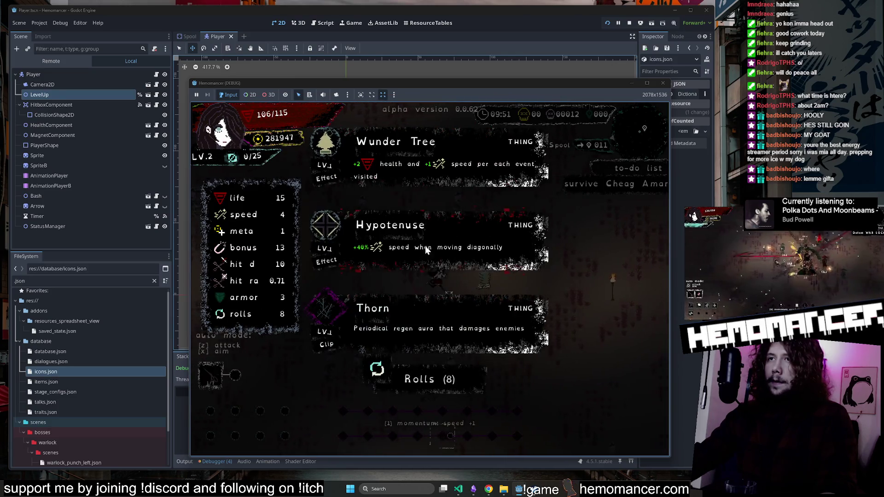
click(487, 267)
click(401, 239)
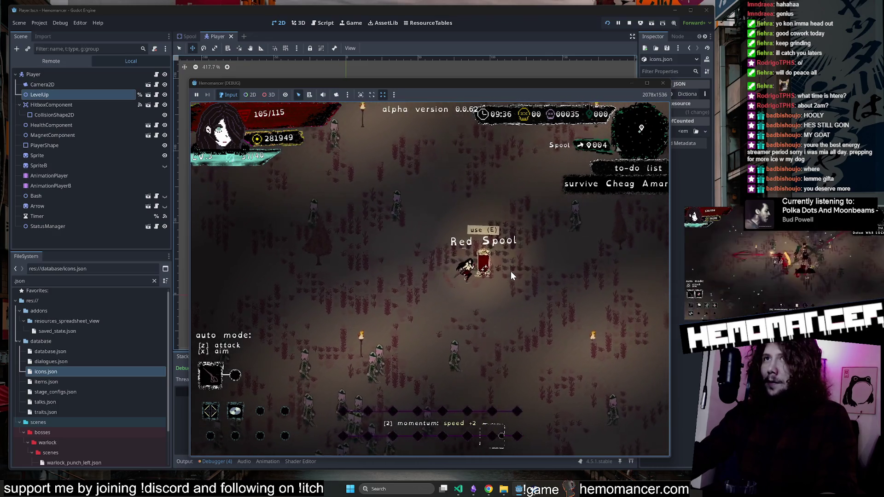
key(e)
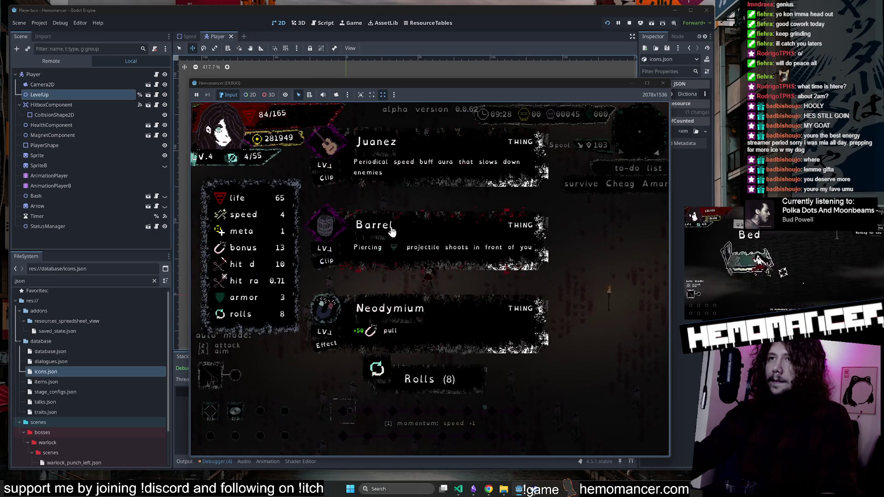
click(375, 341)
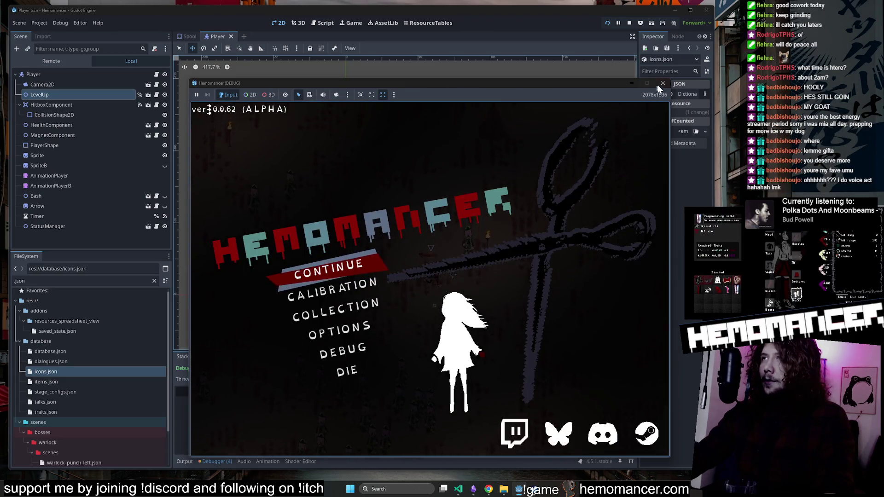
click(661, 84)
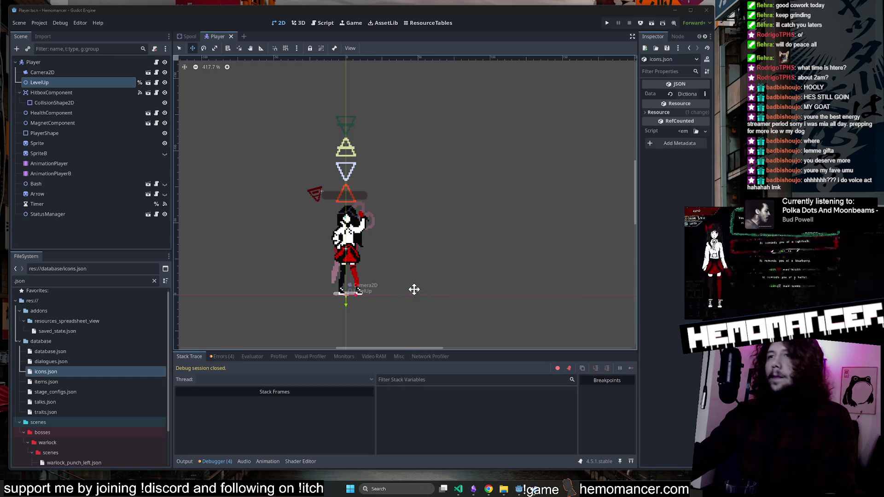
Open icons.json and add an empty line after the extra_momentum_stacks entry.
double_click(51, 370)
scroll(631, 88, down, 3)
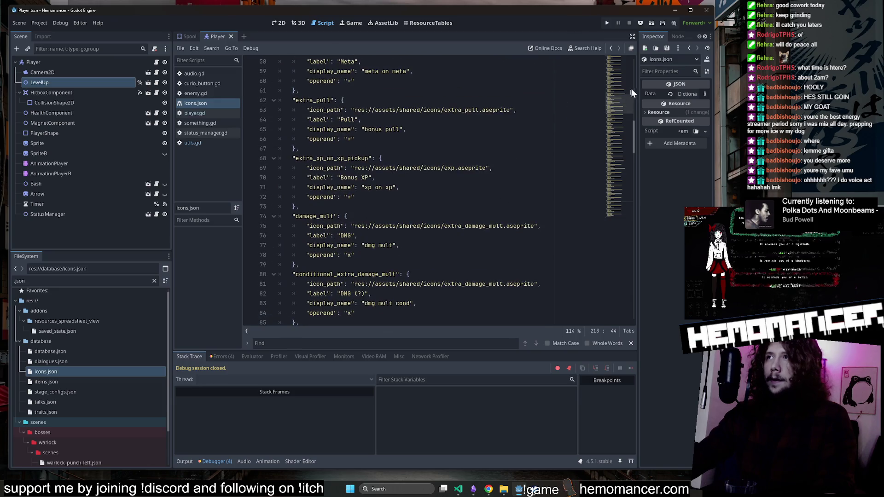
mouse_move(619, 111)
mouse_down()
mouse_move(619, 60)
mouse_move(600, 205)
mouse_up()
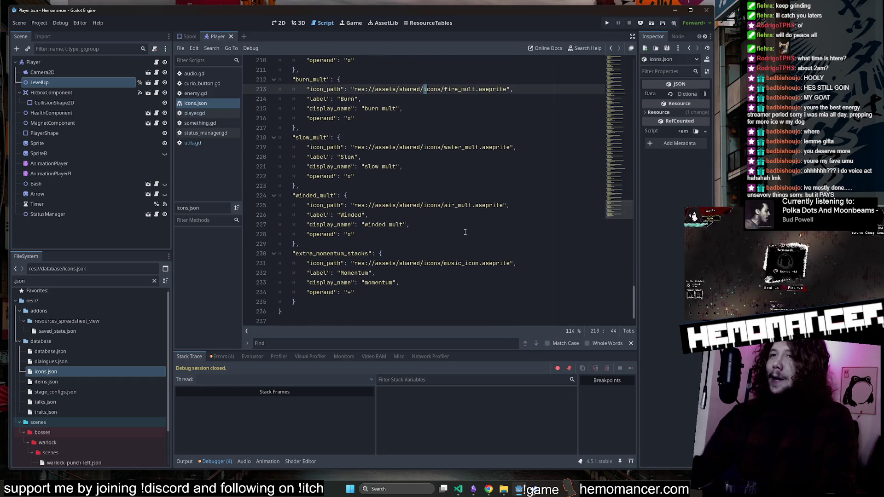
text(,)
click(327, 304)
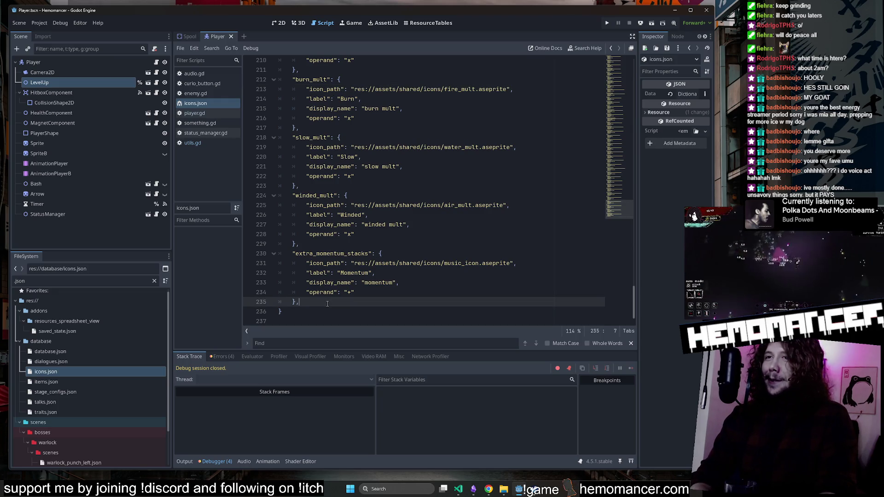
key(Return)
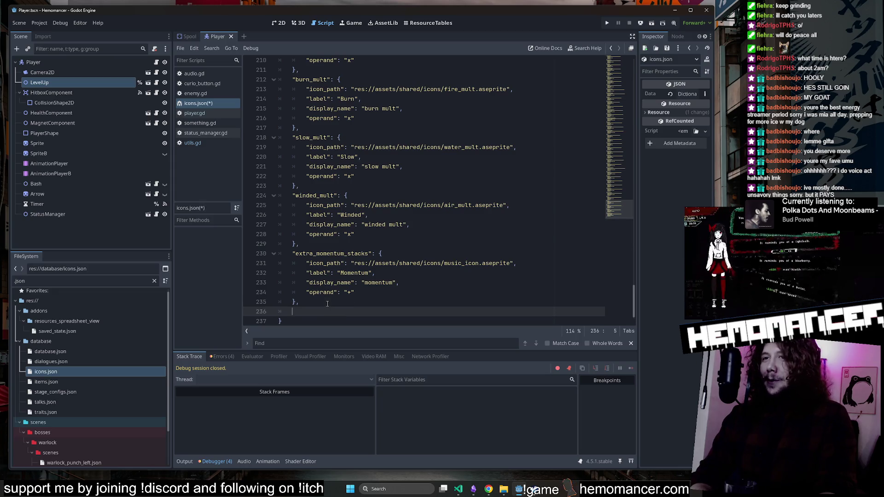
Copy the extra_momentum_stacks block onto the new line and select the copy's key at line 236.
scroll(363, 246, down, 1)
drag(289, 237, 322, 289)
key(ctrl+c)
click(323, 288)
key(ctrl+v)
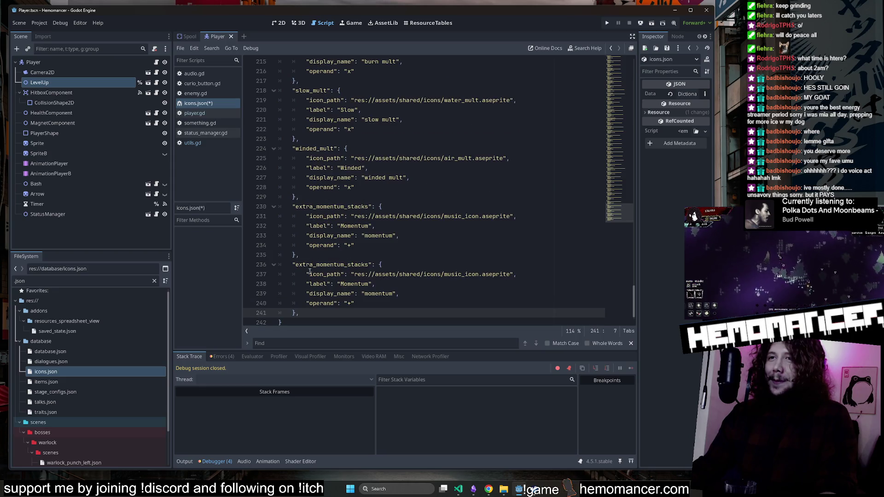
double_click(310, 265)
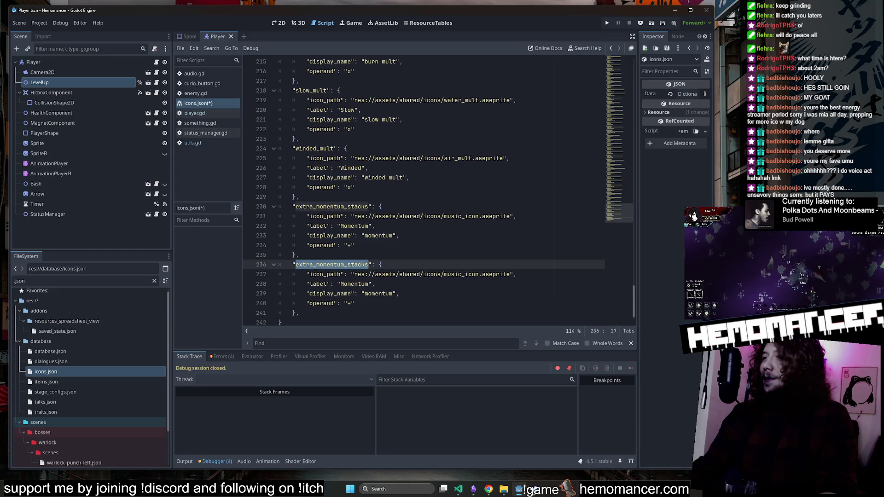
click(320, 254)
double_click(321, 264)
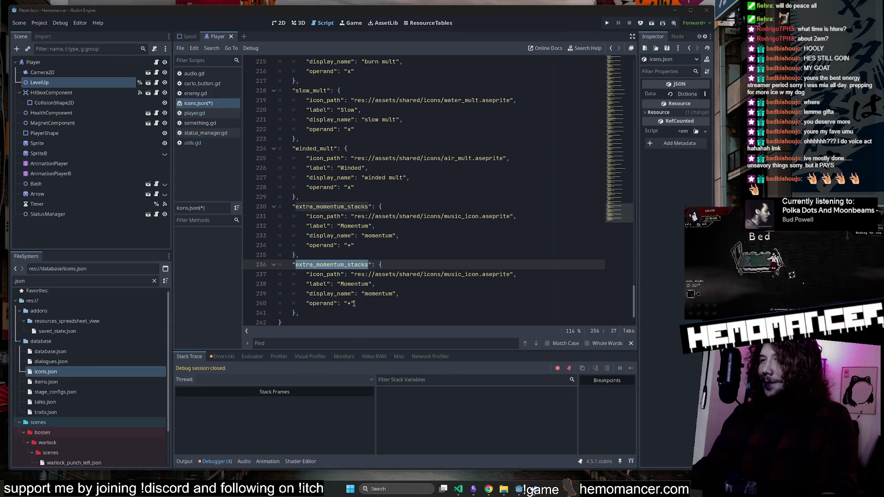
click(334, 265)
click(331, 267)
double_click(328, 268)
click(324, 269)
double_click(320, 270)
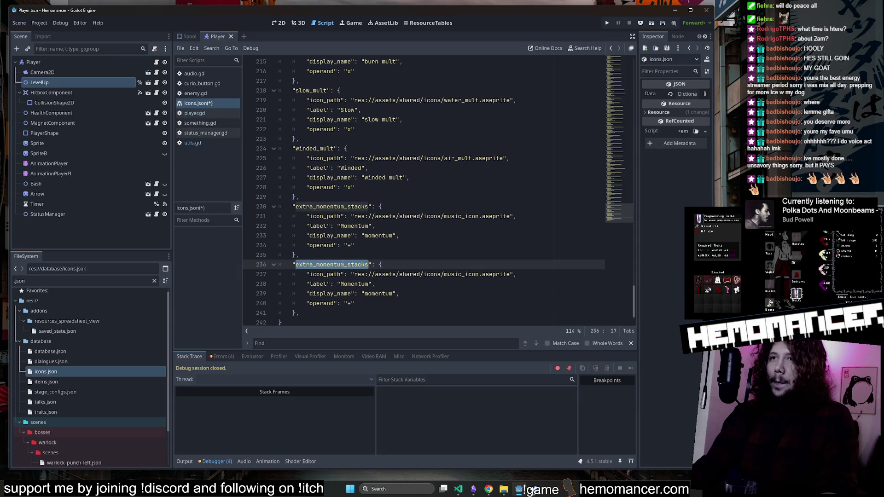
click(338, 253)
double_click(336, 264)
click(336, 254)
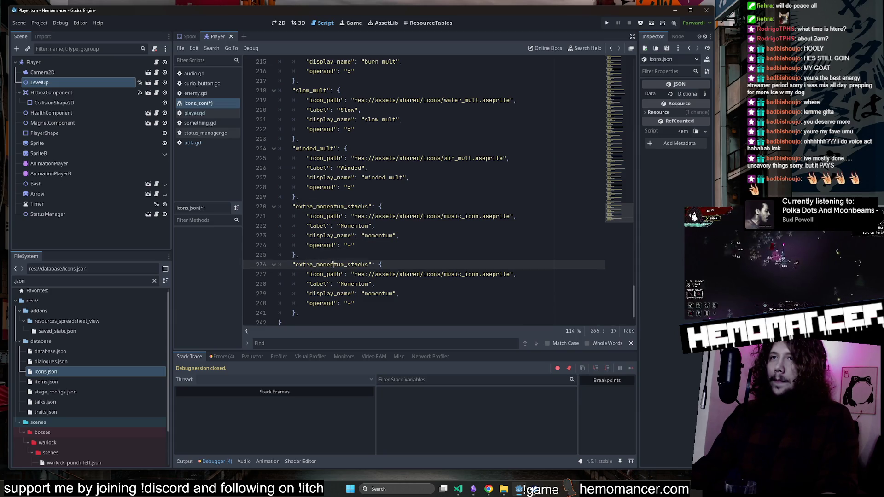
double_click(334, 265)
click(334, 255)
double_click(334, 265)
click(334, 255)
double_click(335, 264)
click(334, 255)
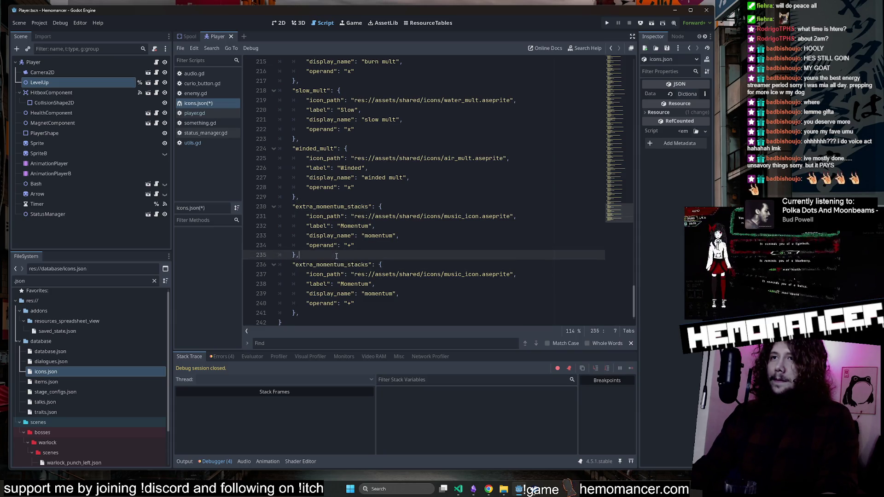
double_click(334, 264)
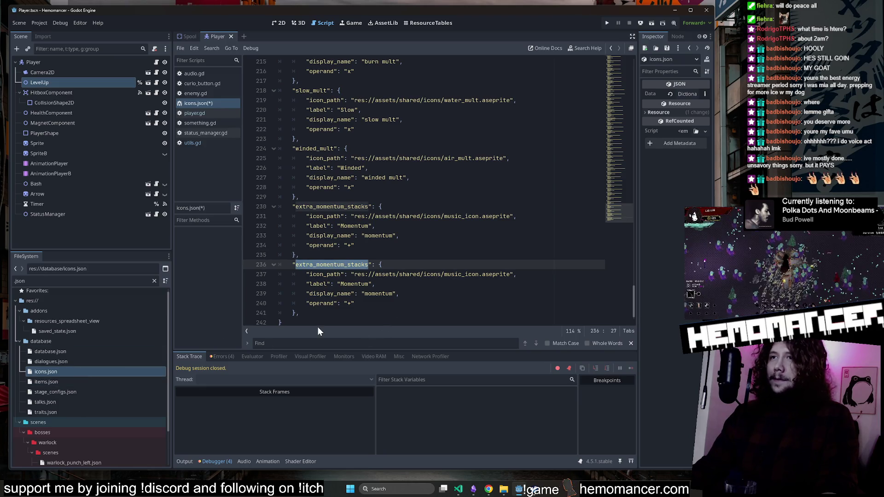
mouse_move(407, 350)
mouse_down()
mouse_move(402, 371)
mouse_move(403, 311)
mouse_move(401, 365)
mouse_move(398, 339)
mouse_move(389, 371)
mouse_up()
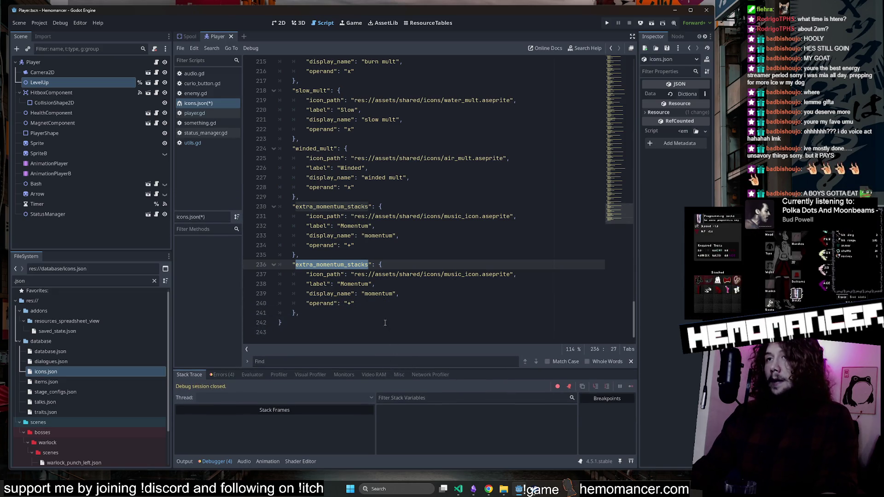
click(350, 265)
double_click(350, 265)
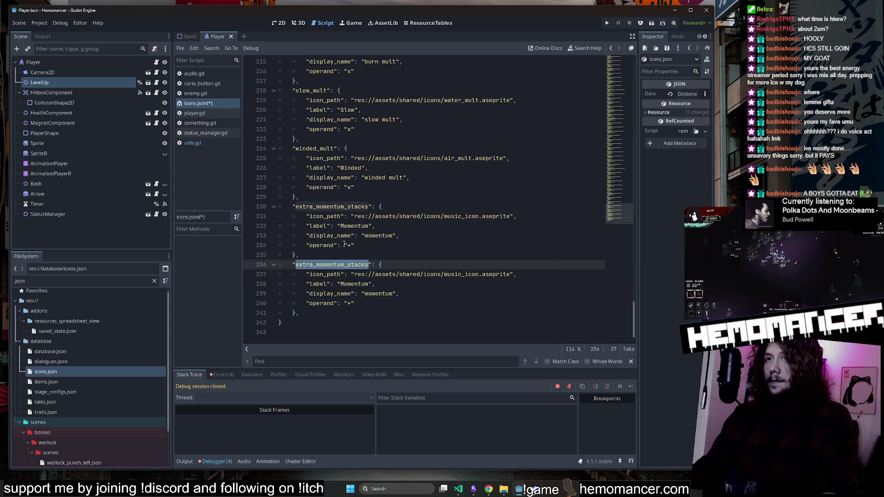
scroll(346, 265, up, 2)
double_click(339, 266)
scroll(339, 267, down, 2)
double_click(338, 266)
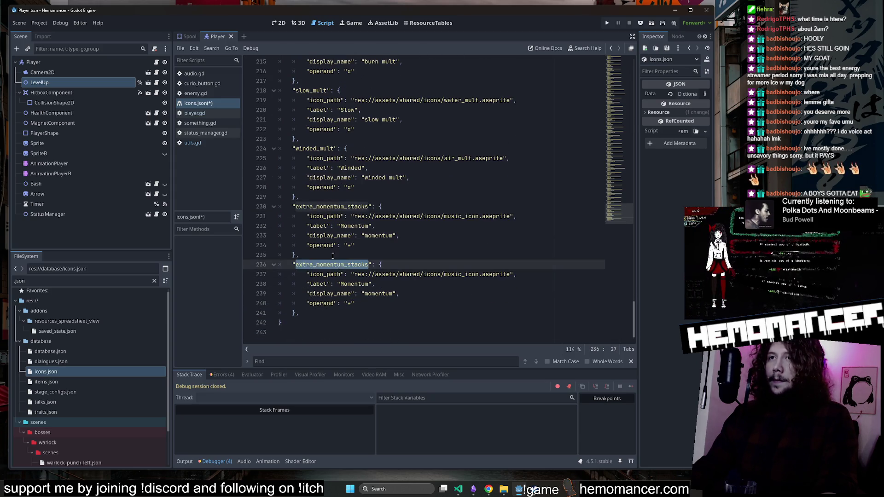
double_click(338, 206)
scroll(339, 207, up, 3)
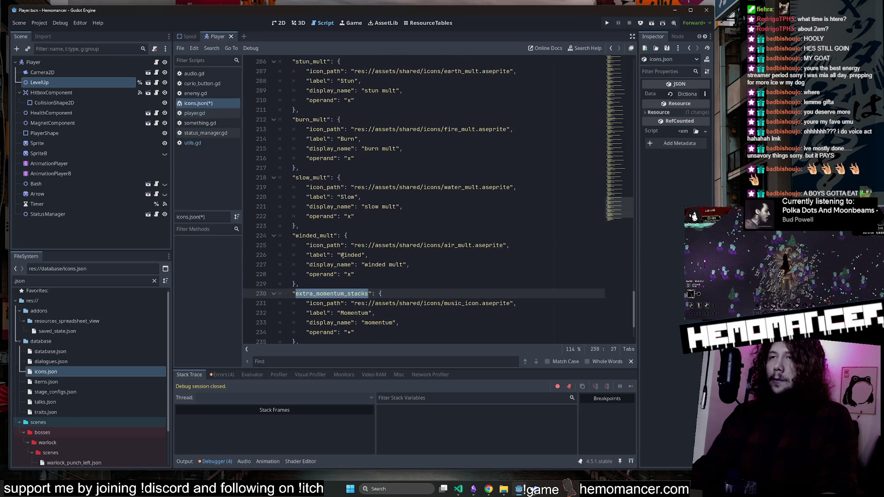
scroll(339, 207, down, 3)
click(334, 264)
double_click(334, 264)
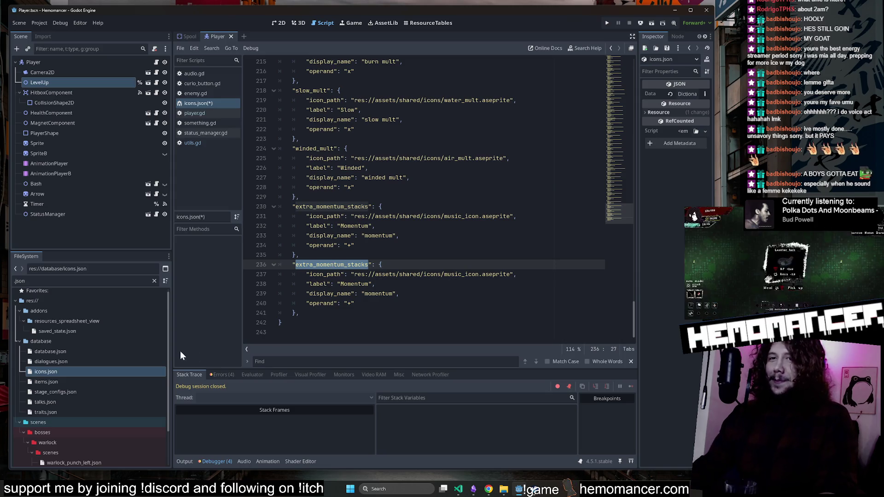
scroll(117, 305, down, 2)
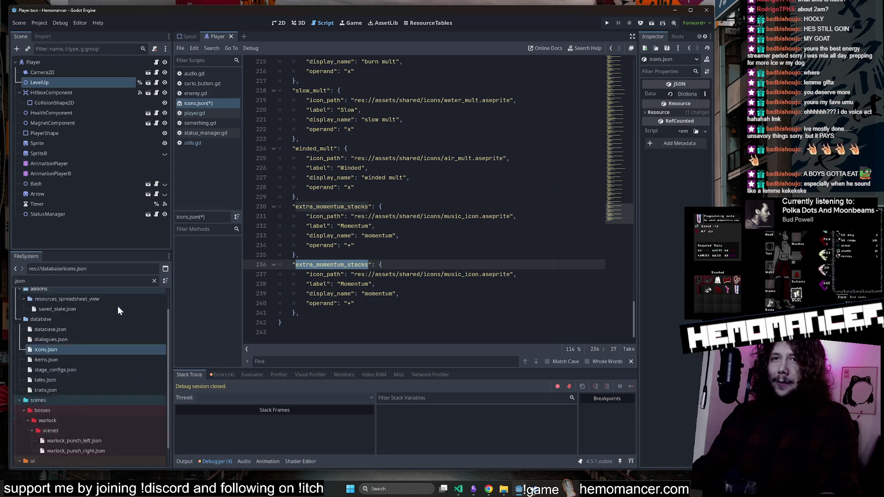
Clear the '.json' filter and filter the FileSystem by 'icons', then by 'icon'.
click(153, 281)
scroll(98, 372, up, 5)
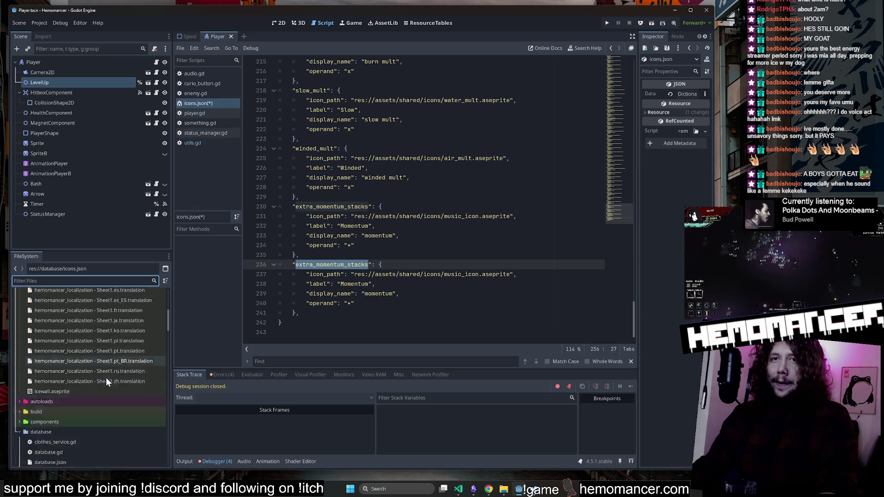
scroll(102, 382, down, 15)
scroll(96, 375, down, 10)
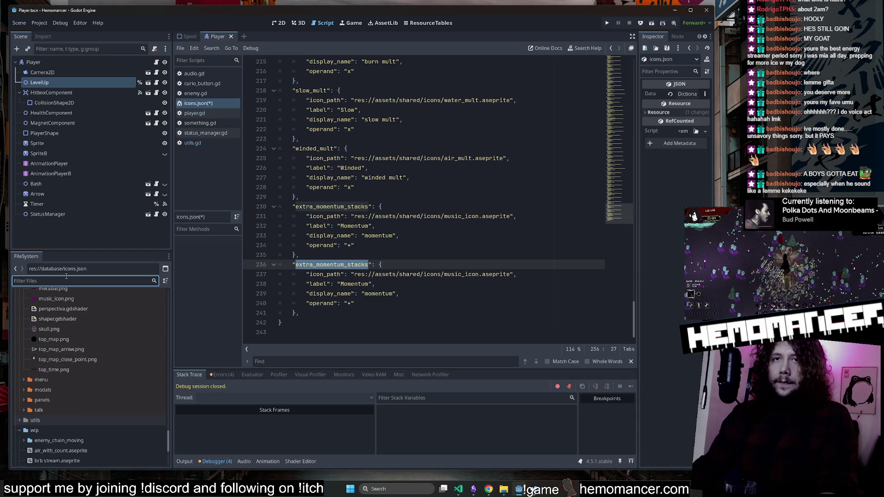
text(i)
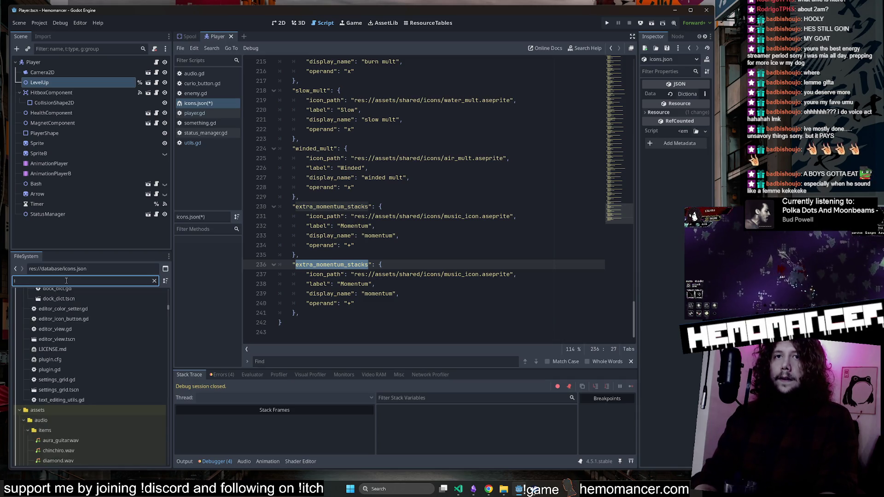
text(cons)
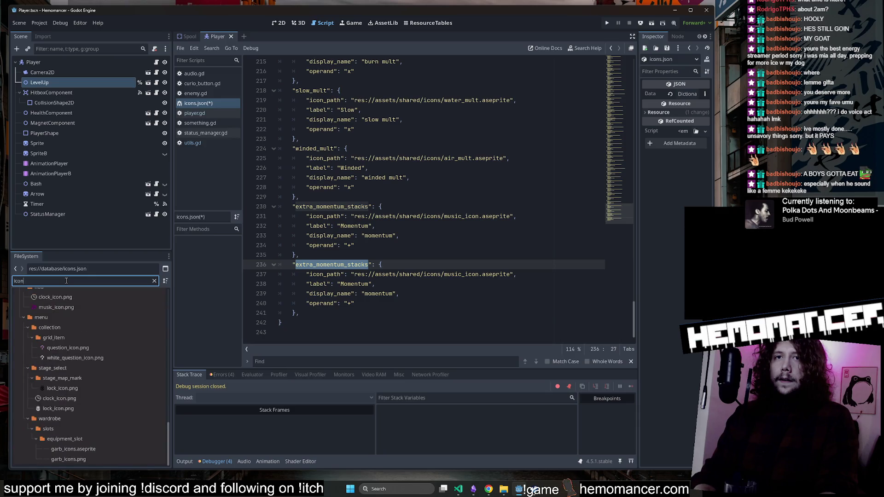
scroll(76, 390, up, 1)
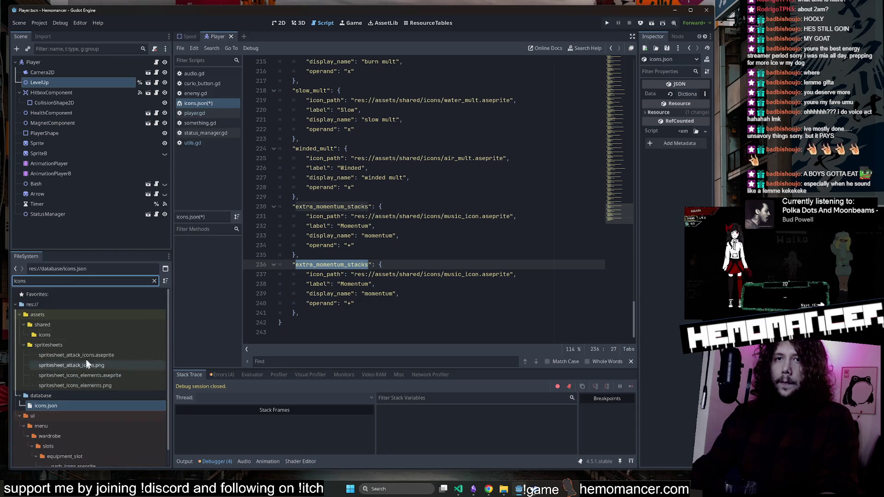
key(BackSpace)
scroll(108, 360, down, 5)
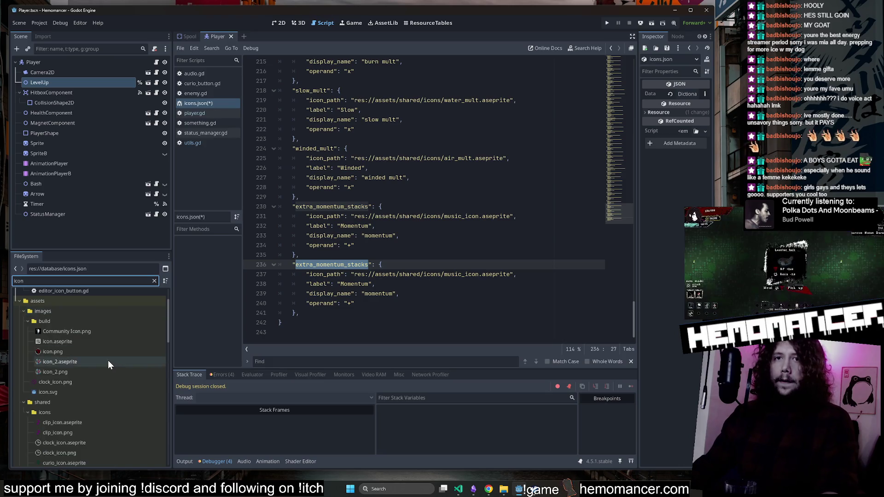
Open res://assets/shared/icons/, clear the filter, and browse its icon sprite files.
click(84, 367)
click(154, 280)
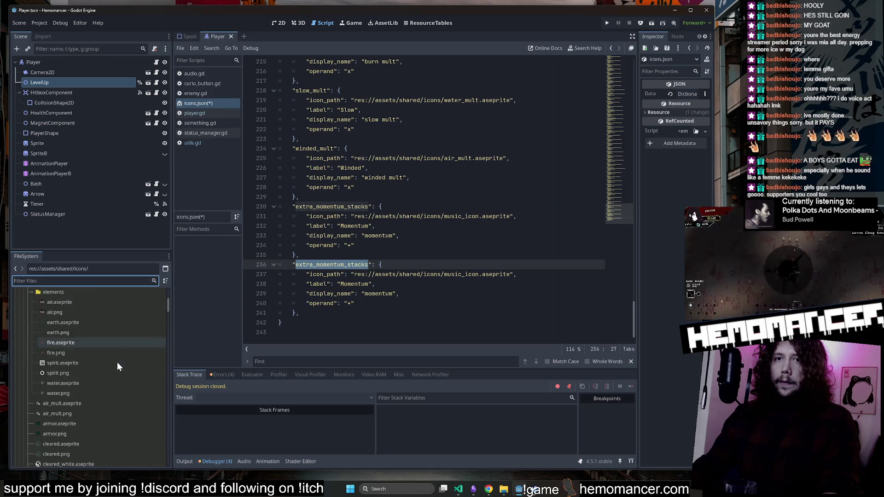
scroll(112, 345, down, 15)
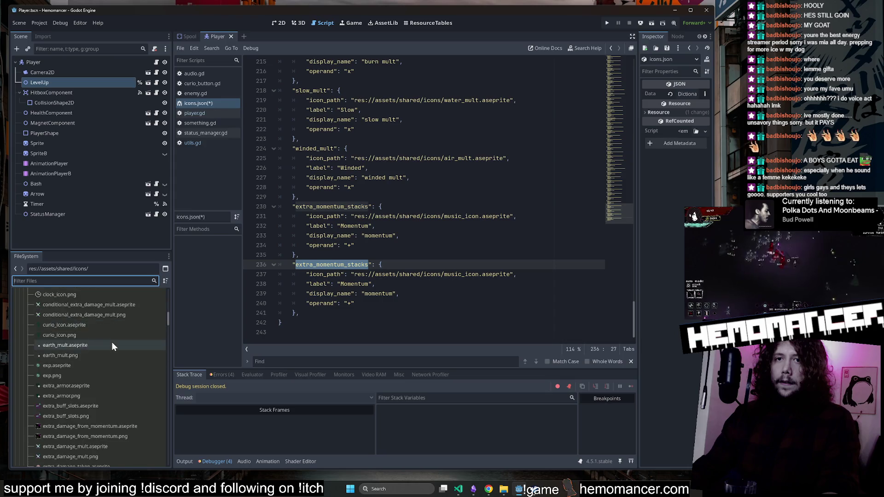
scroll(111, 340, down, 4)
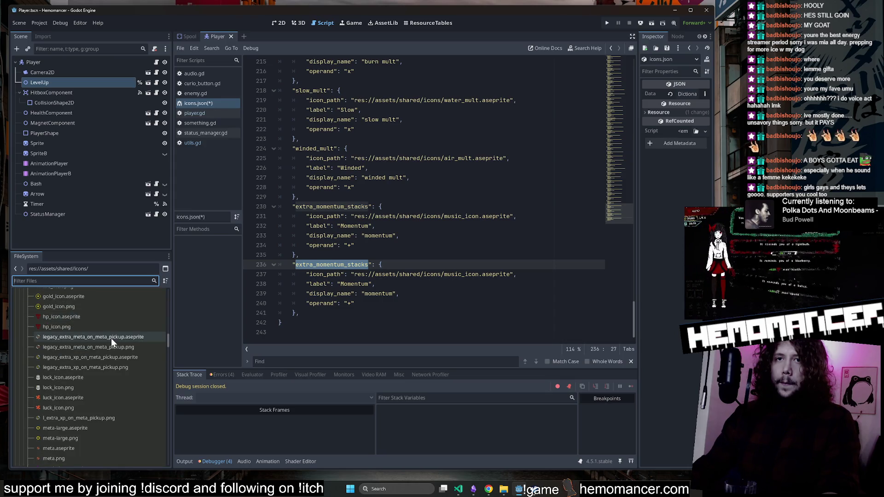
click(299, 274)
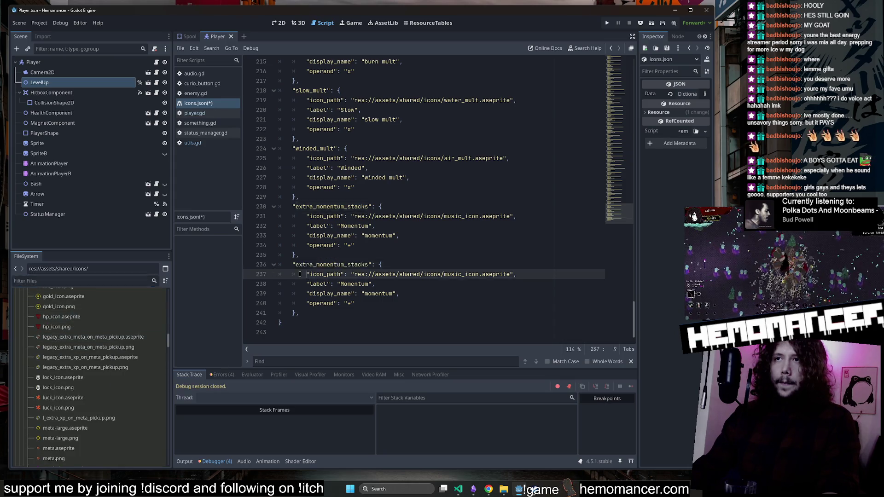
Paste a third extra_momentum_stacks entry after line 241, fix its indentation, and save icons.json.
drag(331, 313, 272, 266)
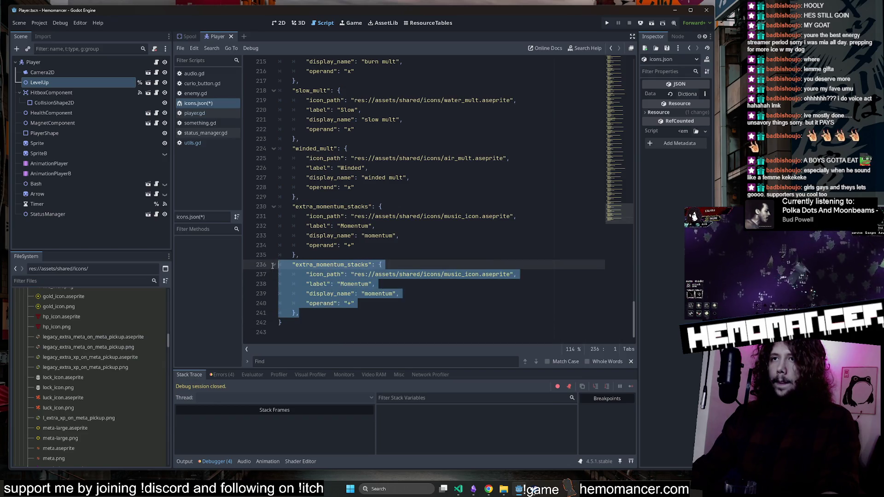
click(341, 315)
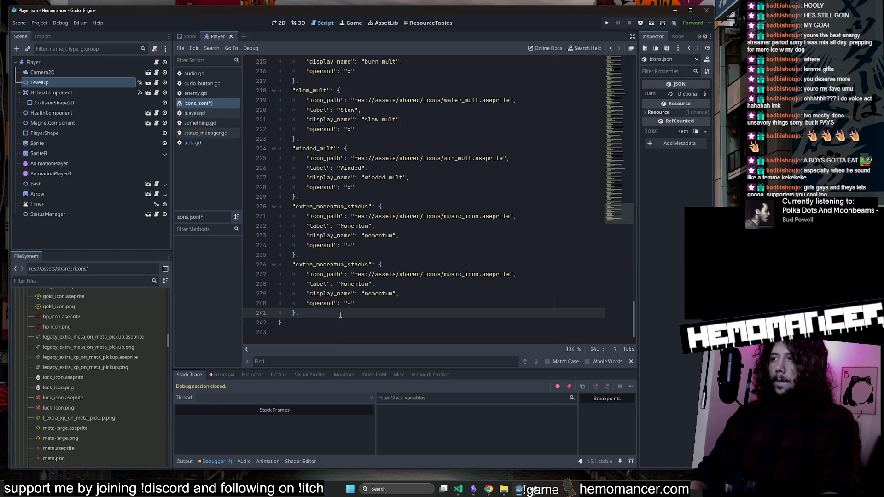
key(Return)
key(ctrl+v)
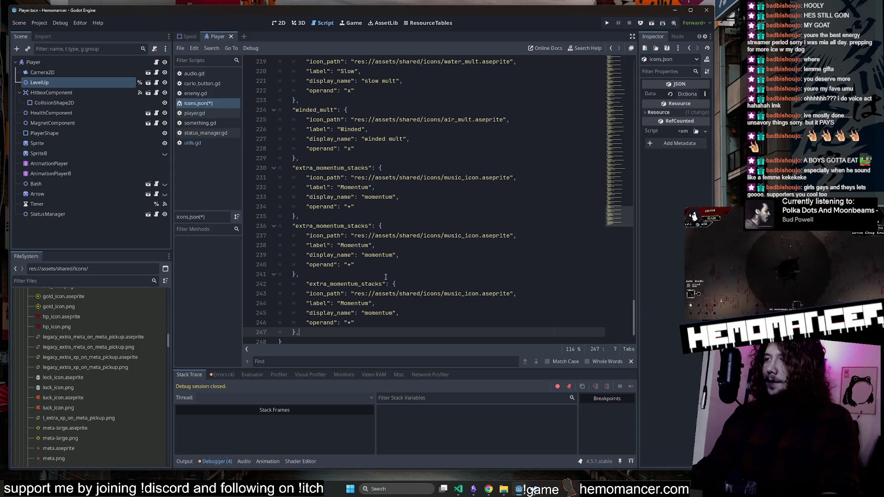
scroll(350, 264, down, 1)
click(307, 259)
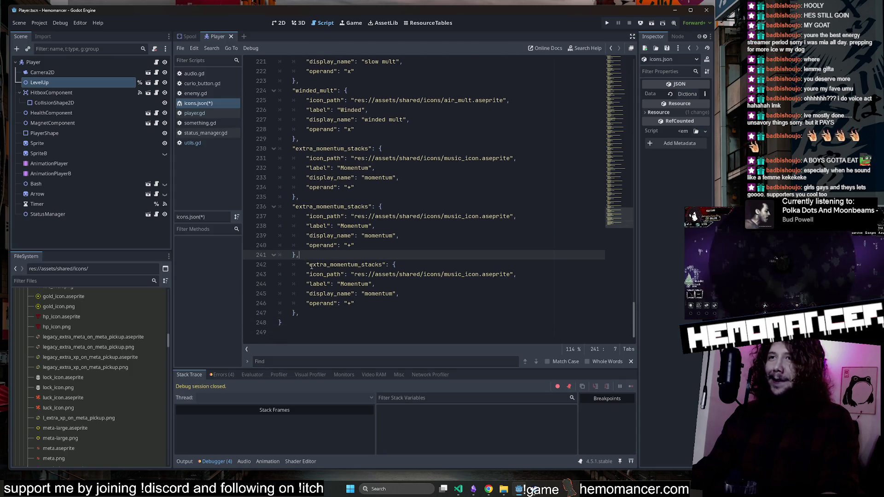
double_click(312, 266)
click(305, 264)
key(BackSpace)
key(ctrl+s)
Select the new extra_momentum_stacks key on line 242, then start a debug run with F5.
double_click(317, 266)
click(322, 256)
double_click(317, 265)
click(322, 255)
double_click(317, 265)
click(322, 256)
double_click(317, 265)
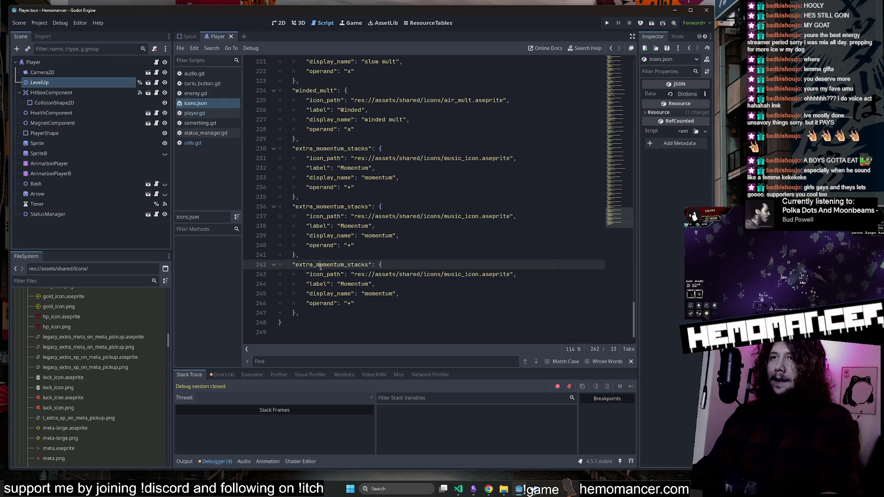
mouse_move(475, 493)
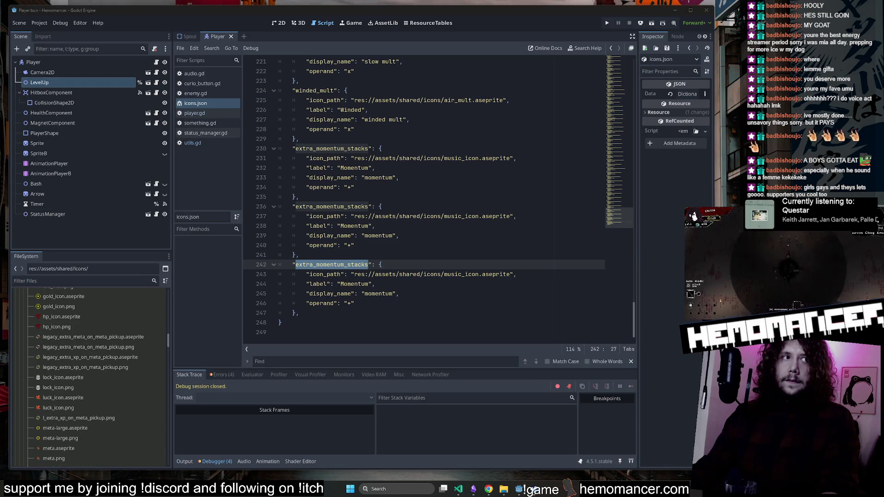
click(474, 264)
key(F5)
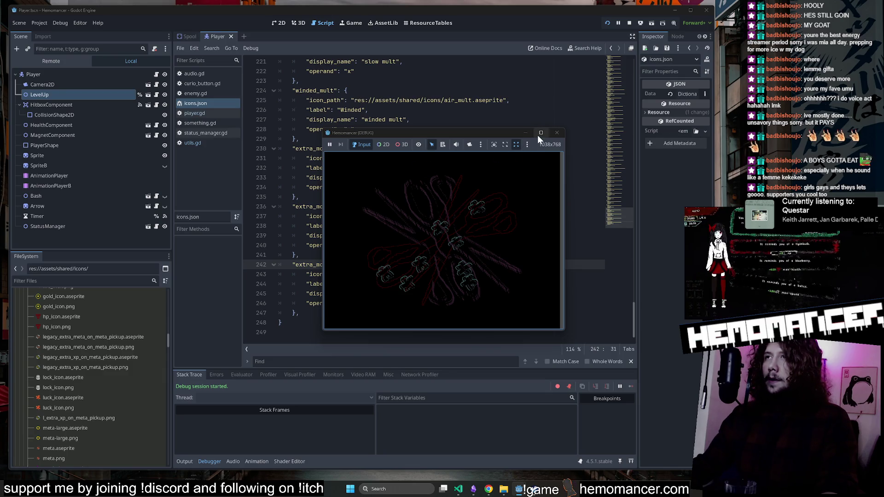
Maximize the game window and take a quick look at the wardrobe screen.
click(539, 134)
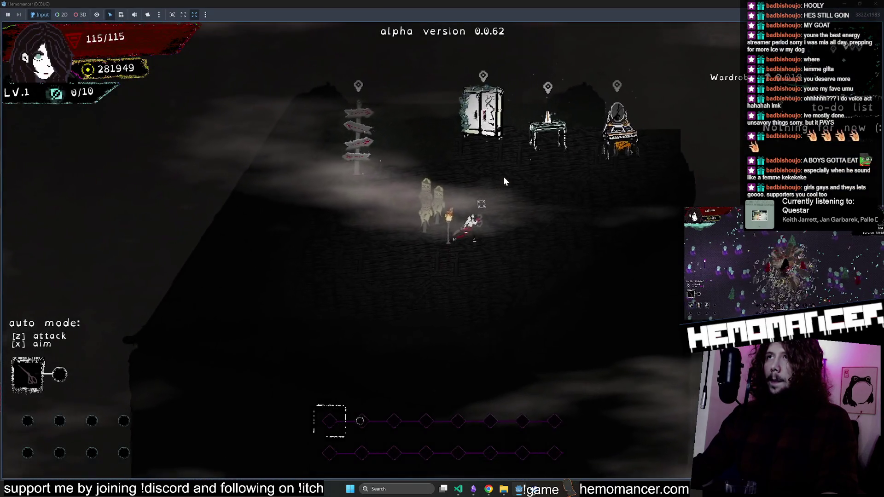
key(e)
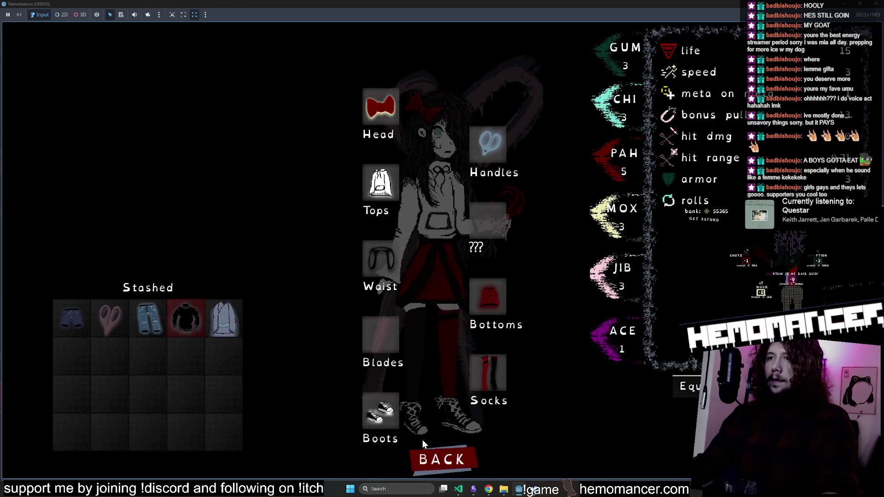
click(441, 455)
Give the character an Apron from the DEBUG panel's clothes list, then check the wardrobe stash.
key(Escape)
click(339, 343)
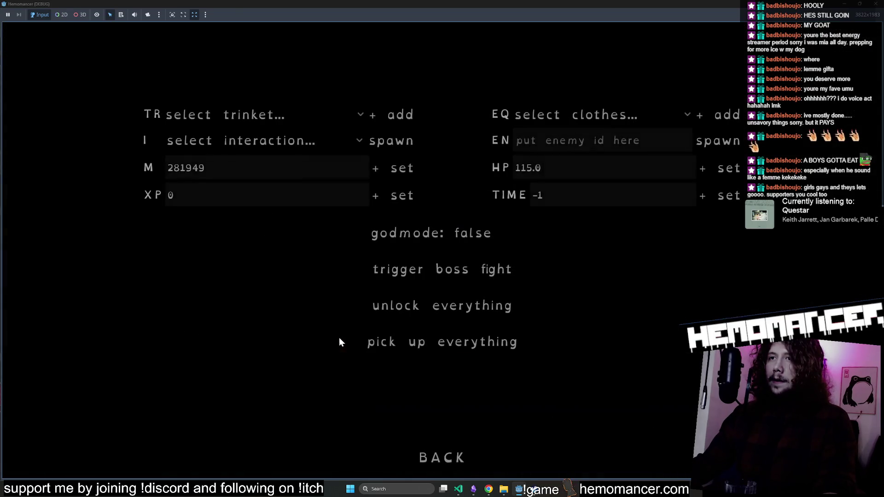
click(276, 141)
click(562, 114)
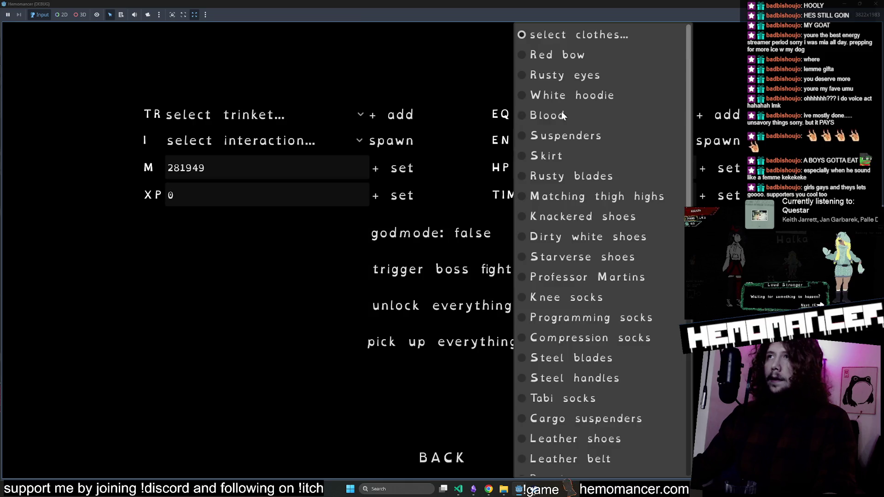
scroll(620, 424, down, 5)
click(596, 449)
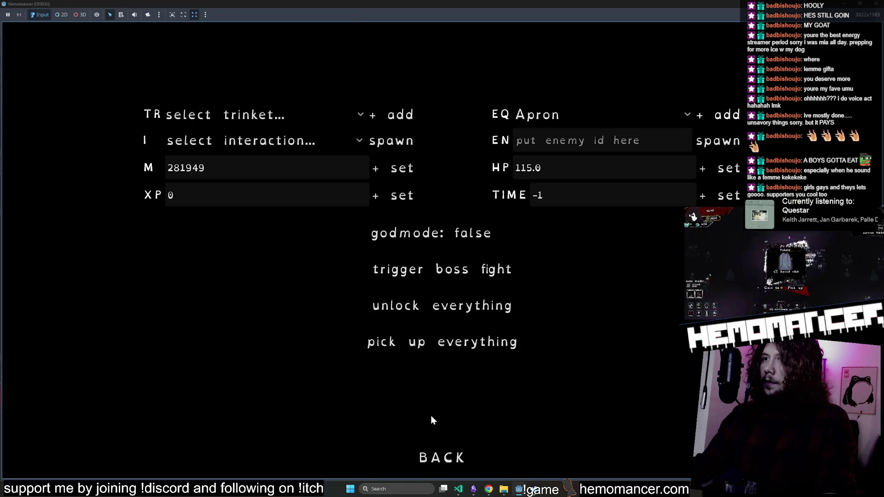
click(428, 457)
click(335, 235)
key(e)
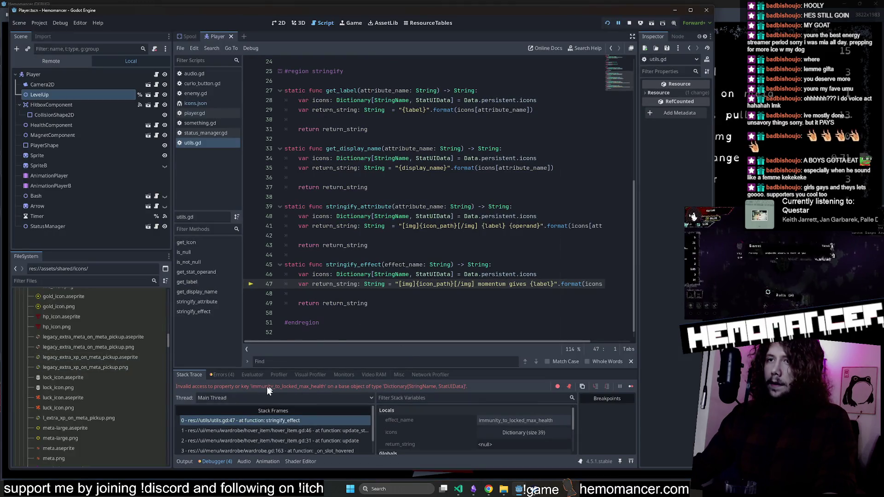
Select the missing key immunity_to_locked_max_health, stop the crashed game, and flip between player.gd and utils.gd.
double_click(259, 387)
key(ctrl+c)
click(428, 298)
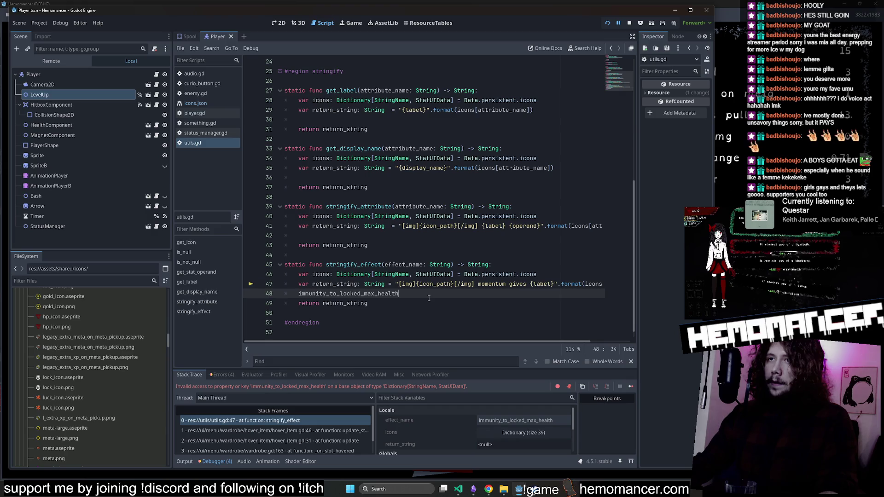
click(629, 22)
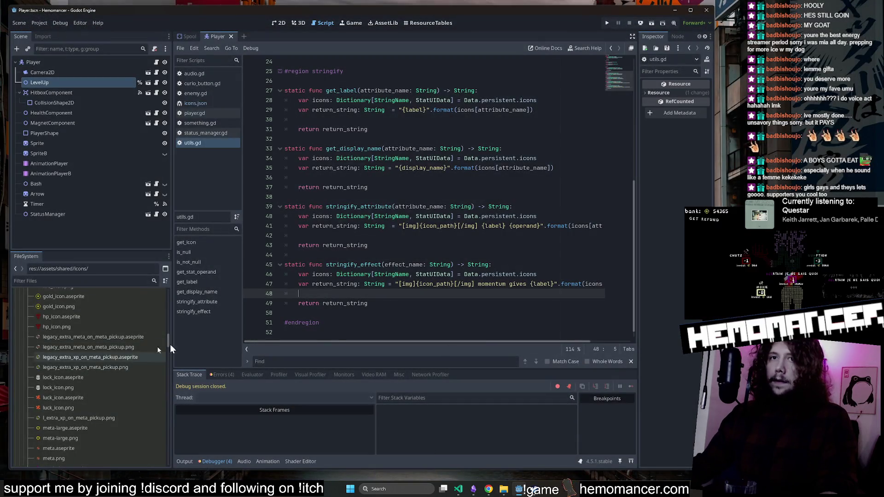
click(210, 114)
click(210, 140)
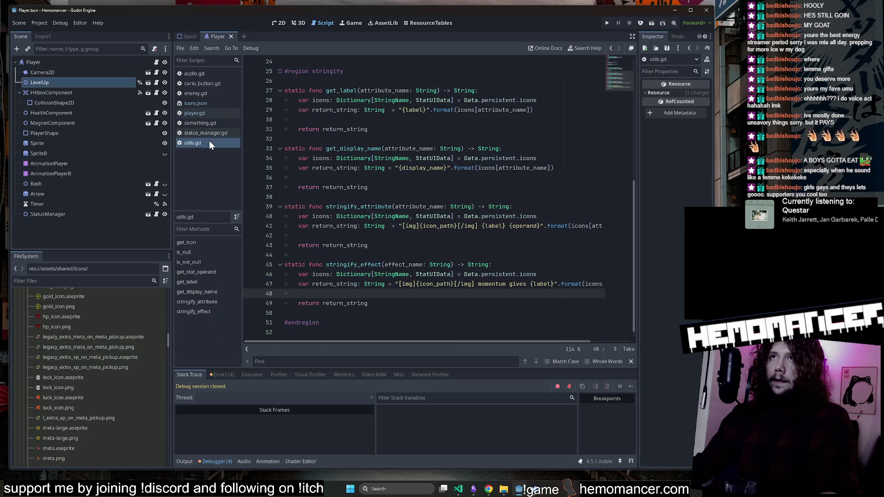
scroll(108, 413, down, 2)
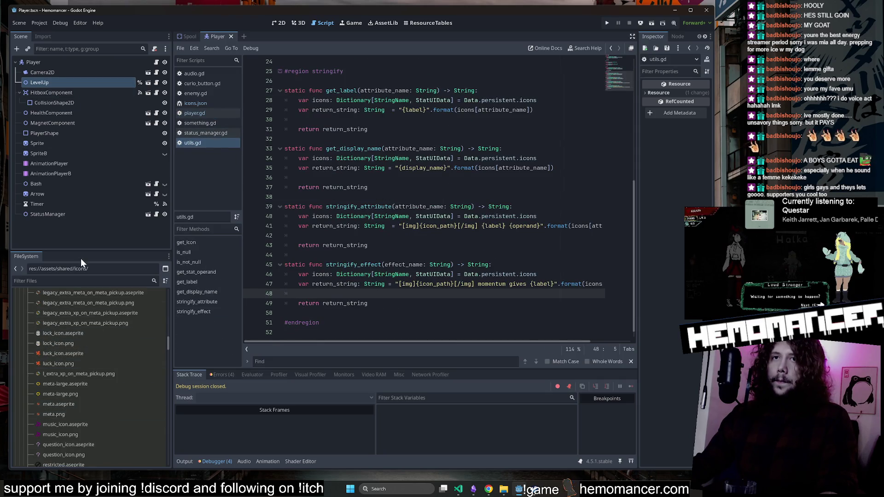
Filter the FileSystem dock to .json files.
click(85, 282)
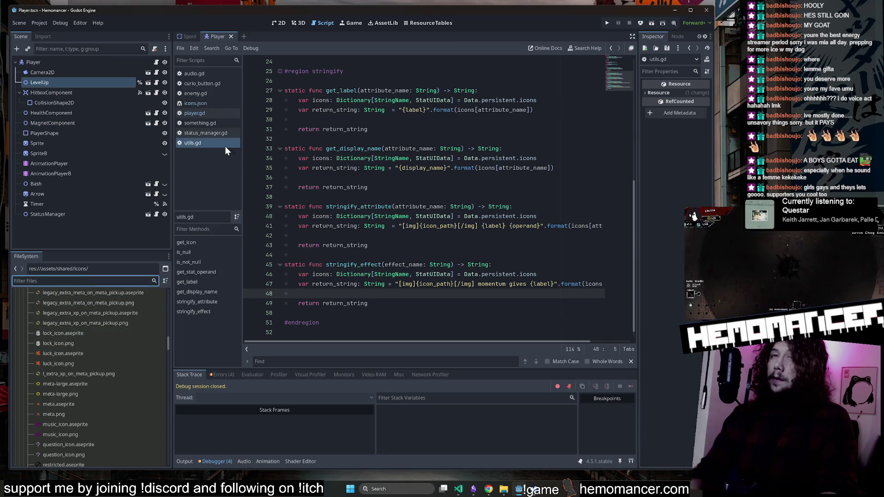
text(.json)
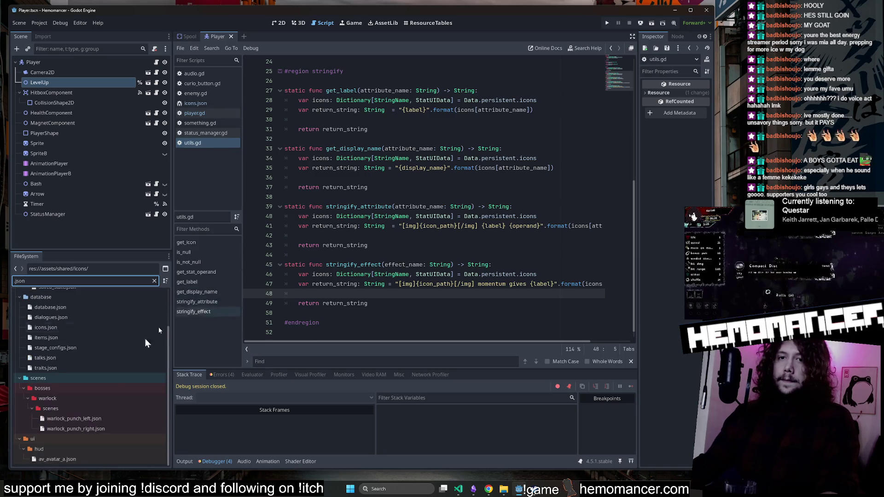
scroll(138, 345, up, 3)
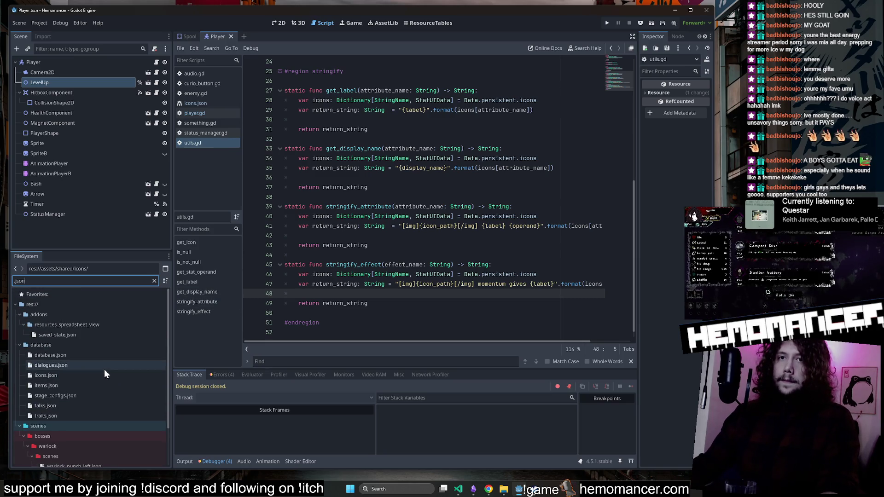
scroll(81, 329, down, 2)
Open icons.json and replace the extra_momentum_stacks key on line 242 with immunity_to_locked_max_health.
double_click(82, 329)
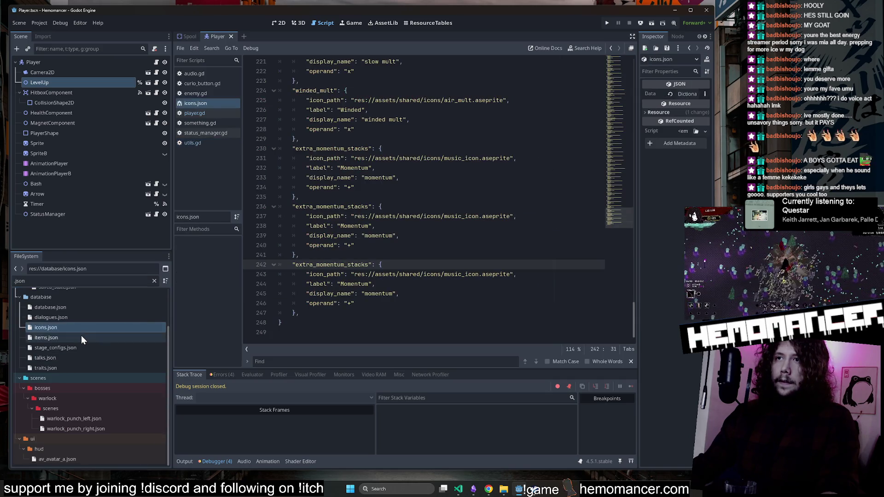
double_click(348, 265)
key(ctrl+v)
Swap the entry's music_icon path for hp_icon, save, and change its label to Immunity.
double_click(460, 275)
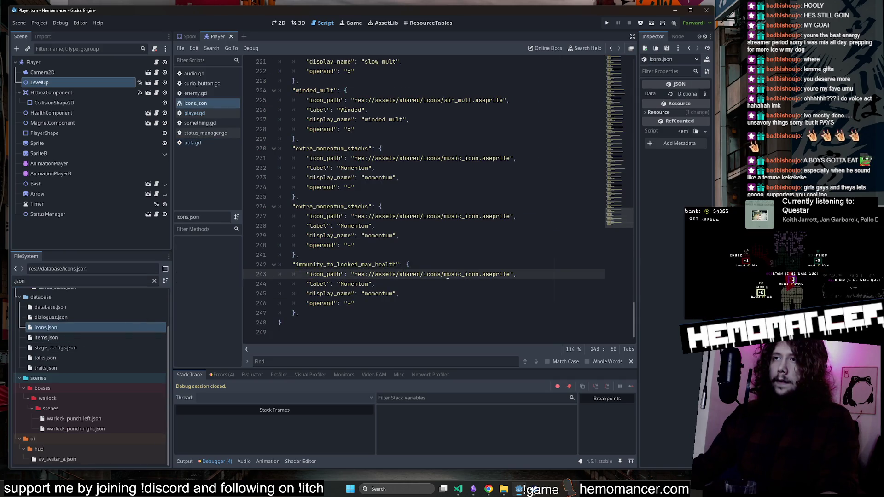
click(478, 239)
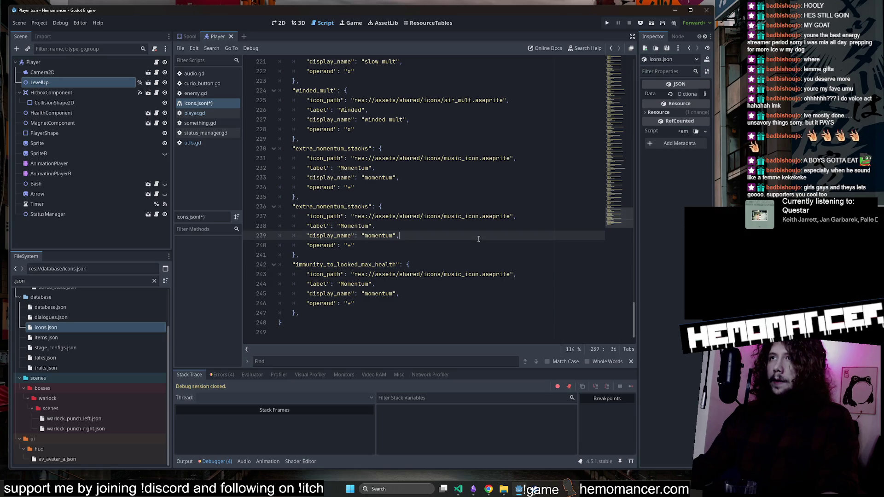
key(ctrl+f)
text(hp)
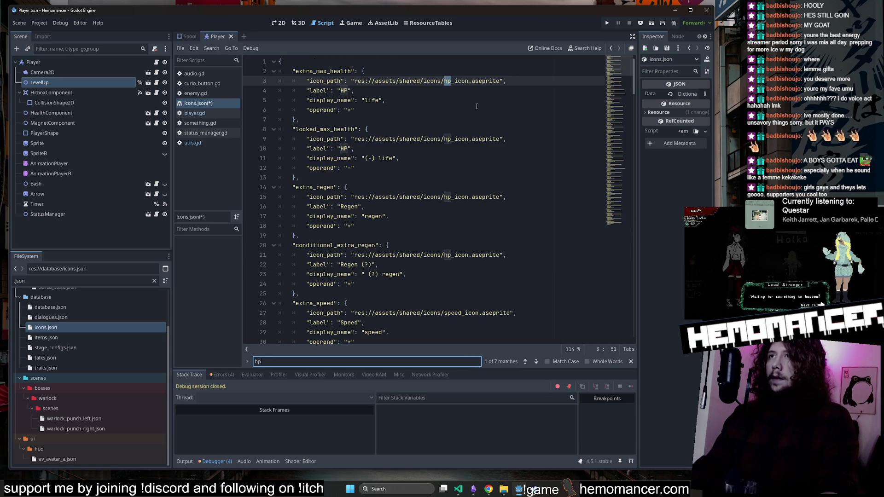
double_click(459, 197)
key(ctrl+c)
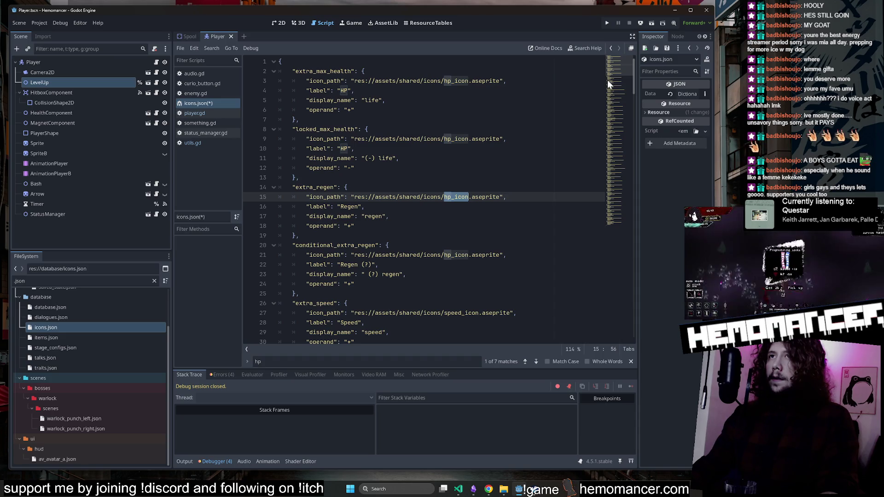
drag(608, 80, 608, 233)
double_click(384, 266)
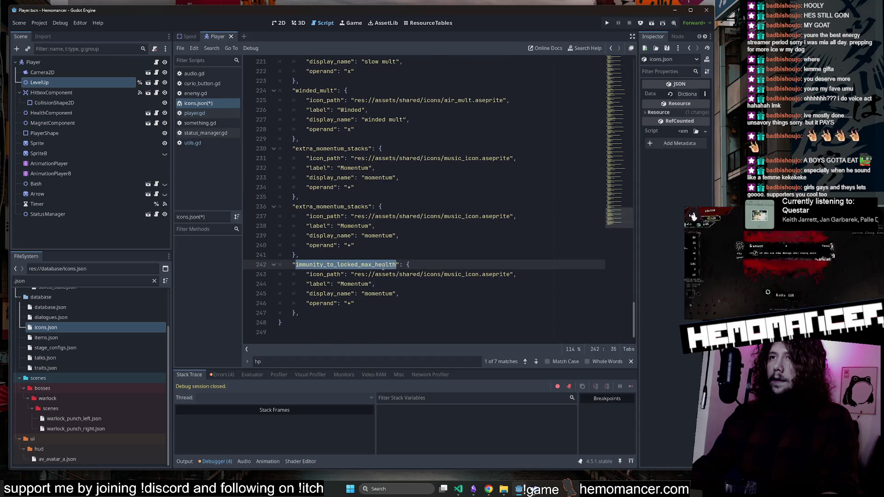
double_click(461, 274)
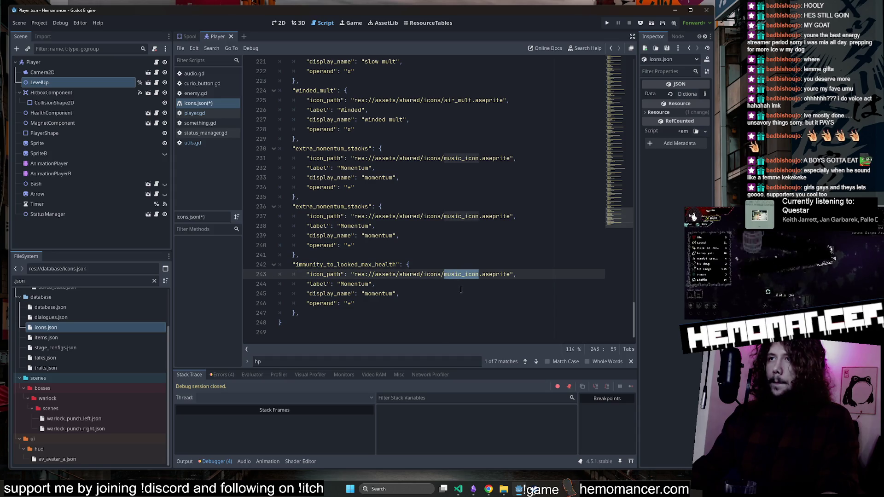
key(ctrl+v)
key(ctrl+s)
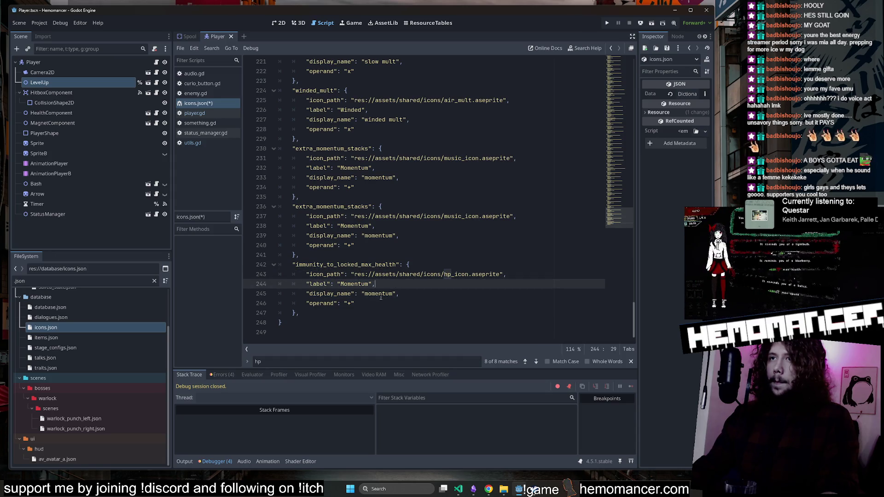
double_click(353, 284)
text(Immu)
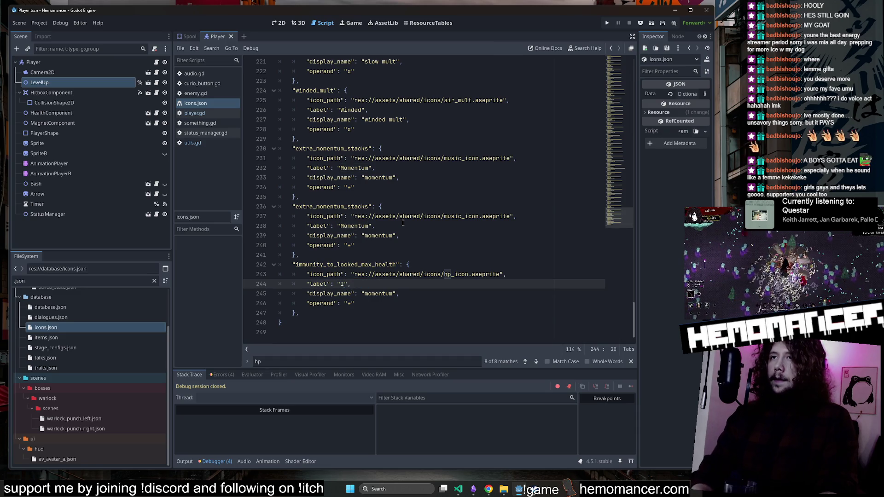
text(nity)
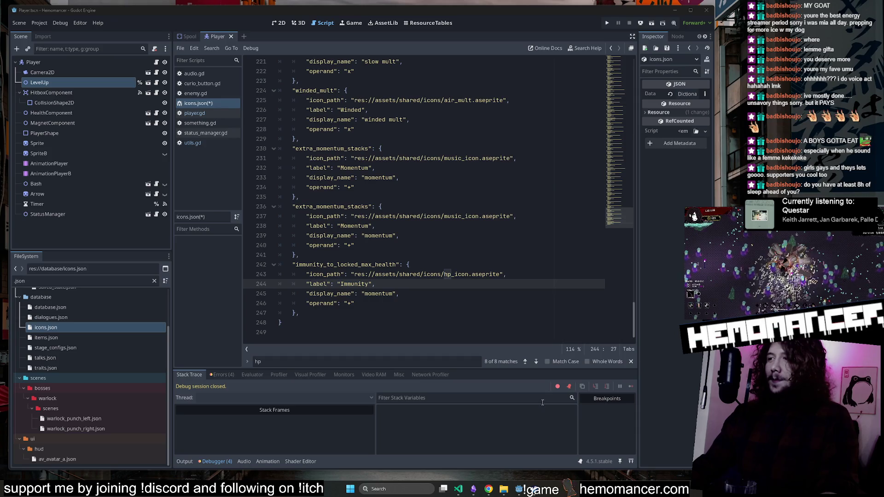
Save icons.json with the Immunity label and close the Player scene.
click(376, 284)
key(ctrl+s)
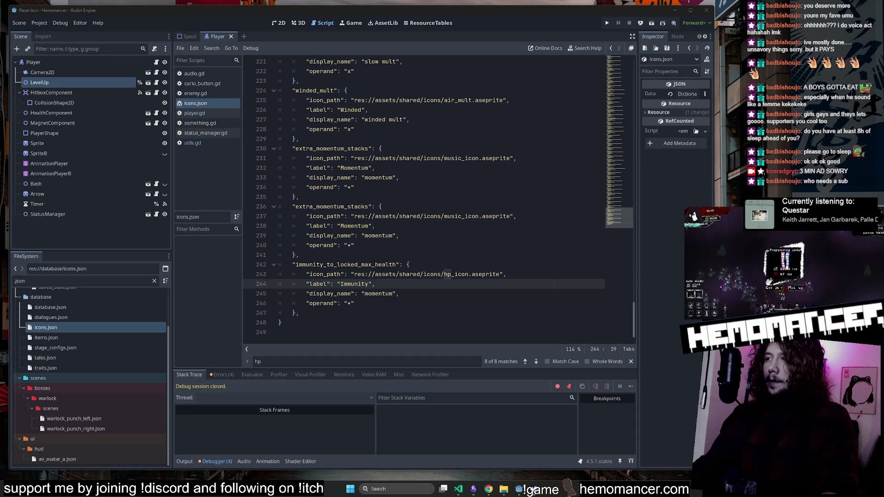
key(ctrl+shift+w)
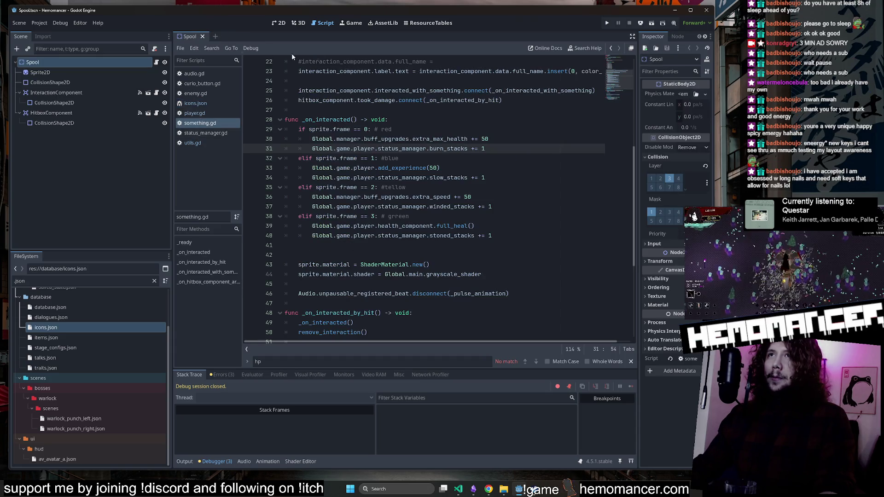
click(283, 22)
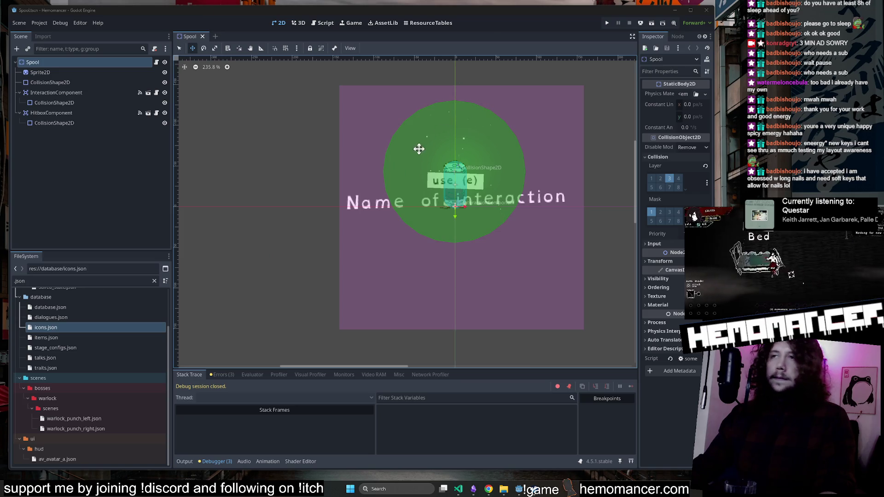
drag(317, 139, 286, 160)
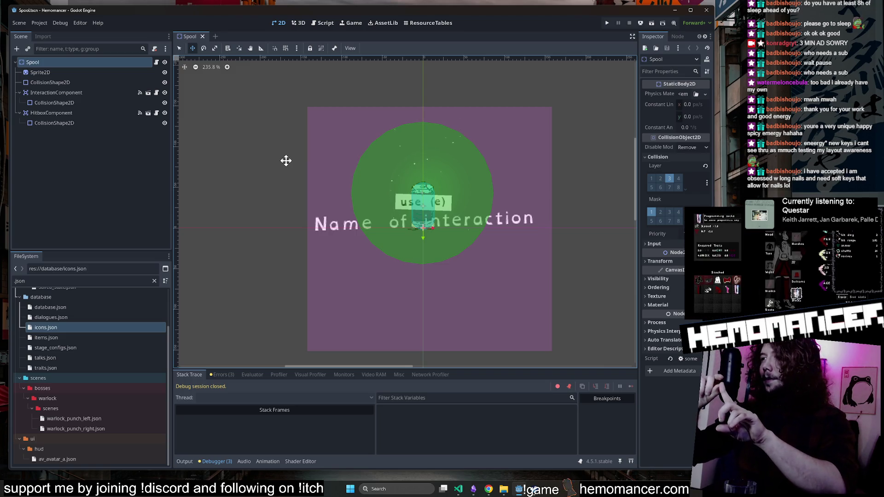
scroll(267, 160, up, 1)
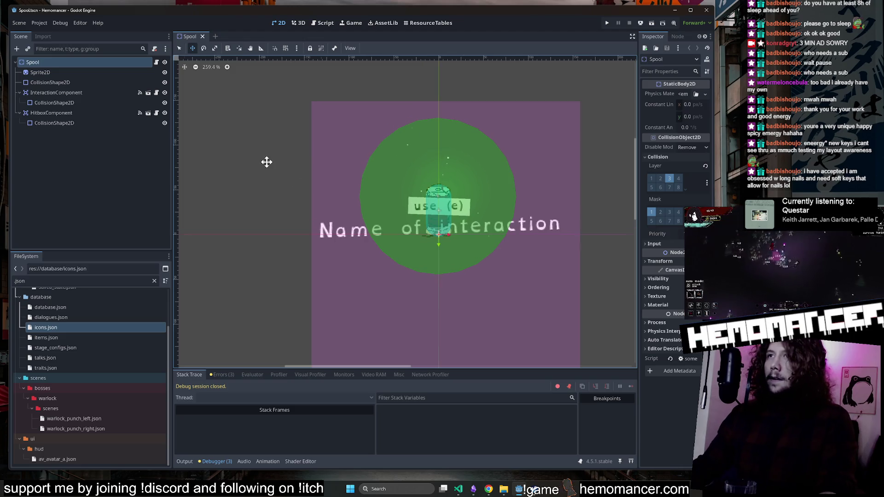
click(155, 62)
click(278, 23)
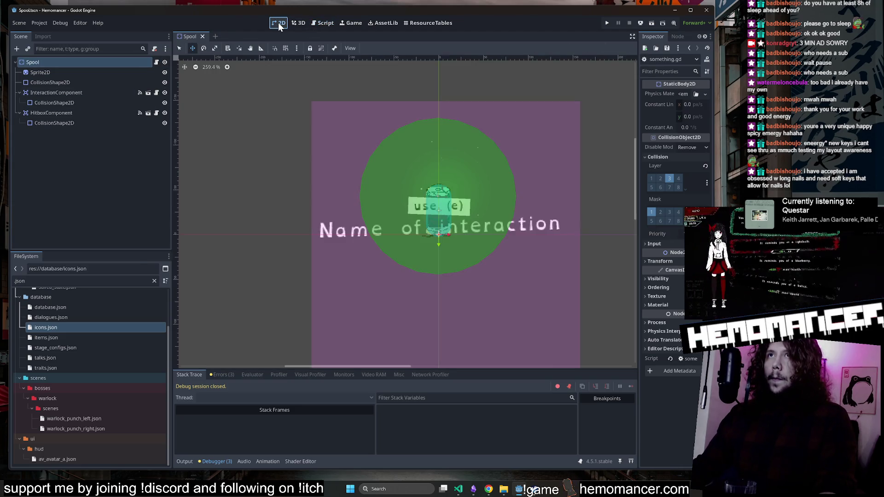
click(156, 62)
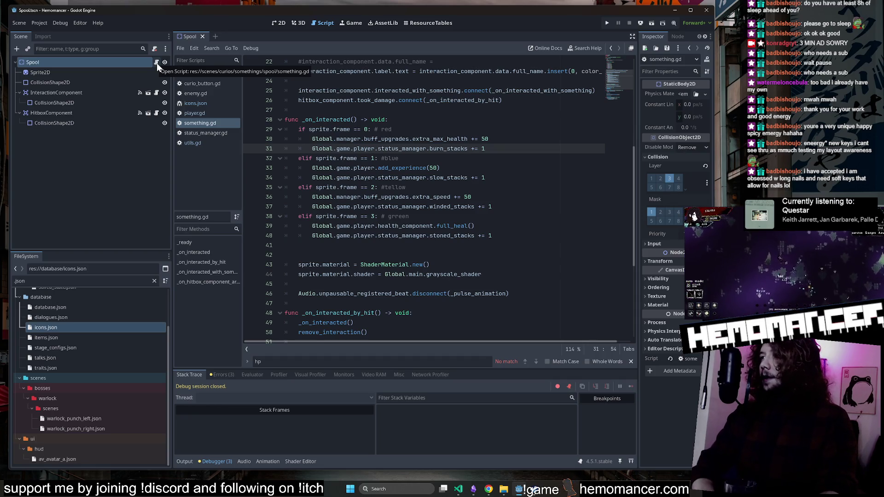
scroll(618, 98, down, 5)
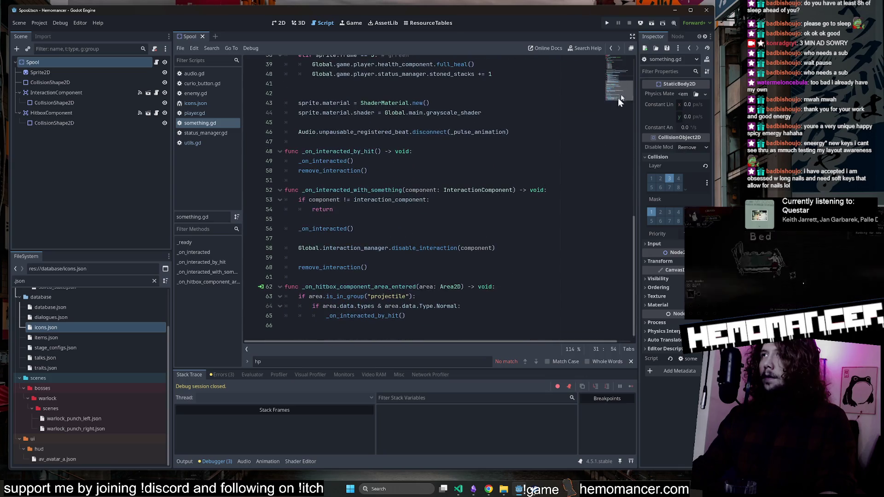
click(402, 227)
click(382, 267)
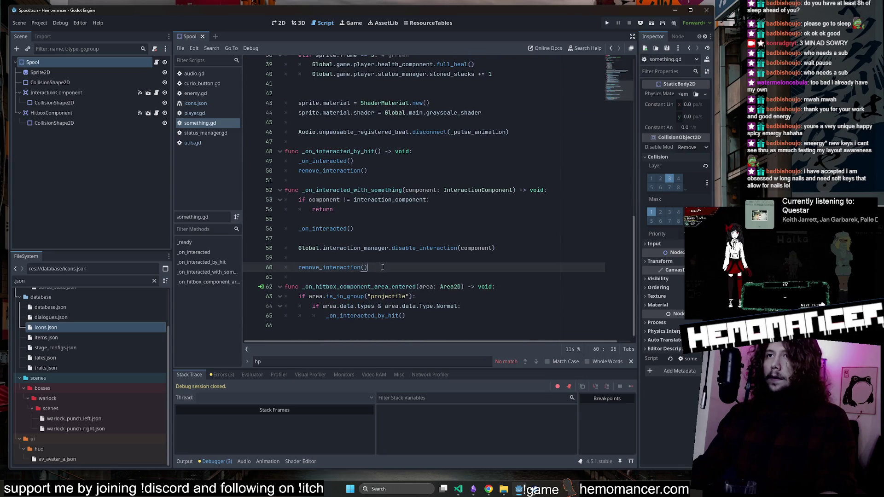
scroll(386, 267, up, 10)
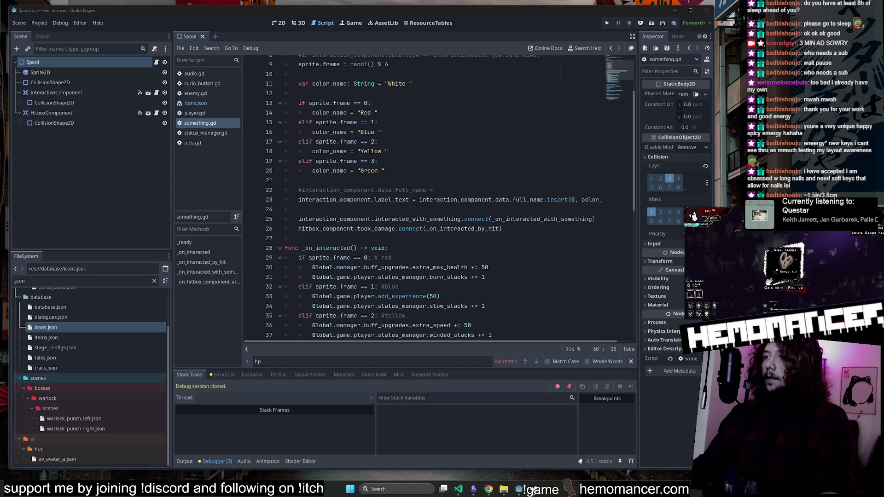
click(459, 175)
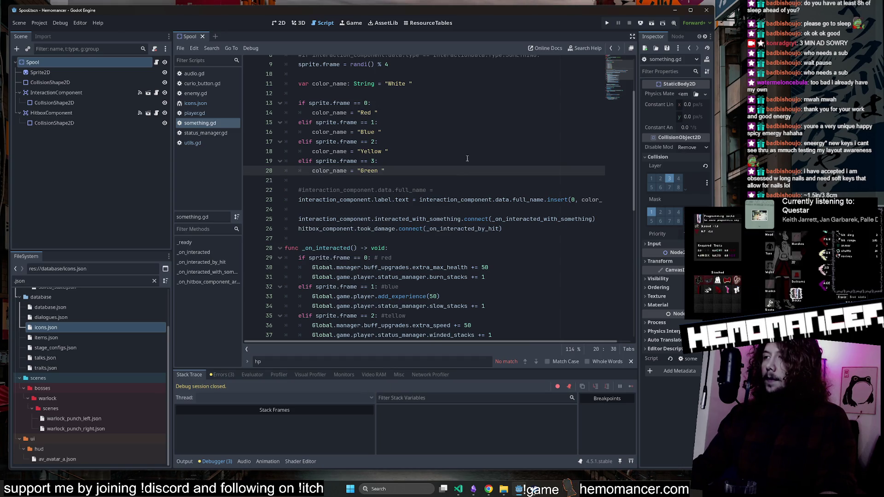
click(471, 144)
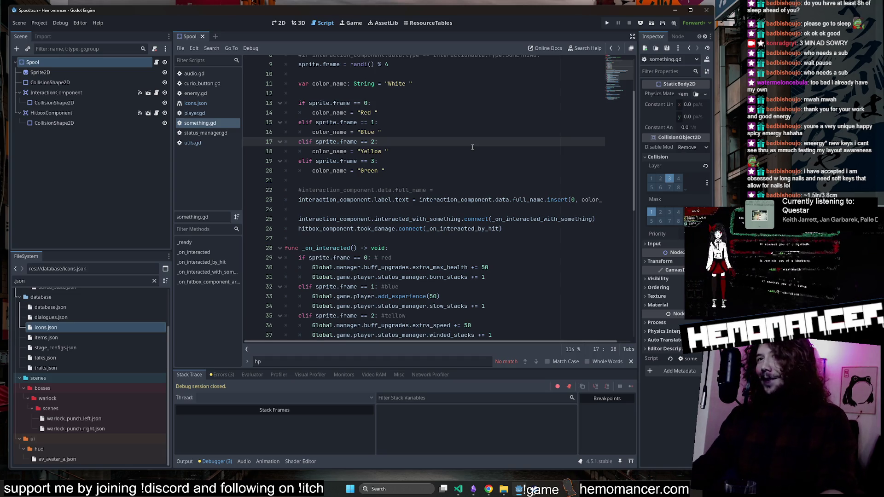
click(278, 23)
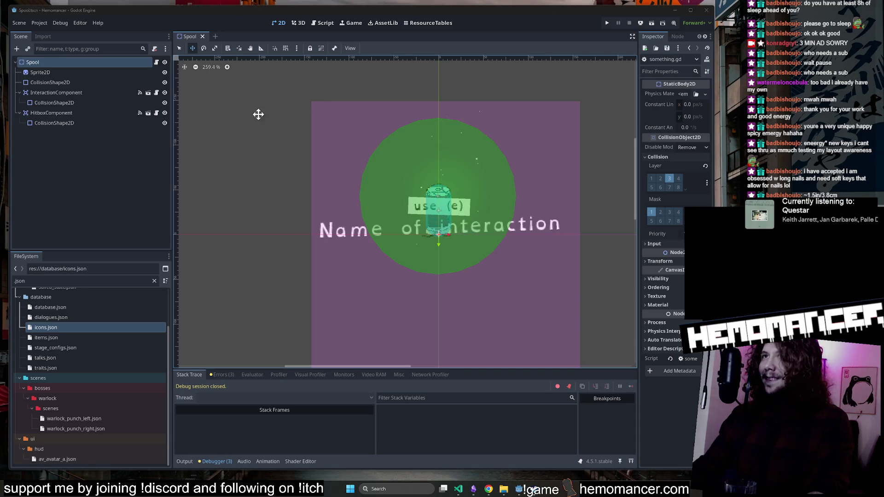
drag(277, 142, 247, 173)
scroll(295, 157, down, 2)
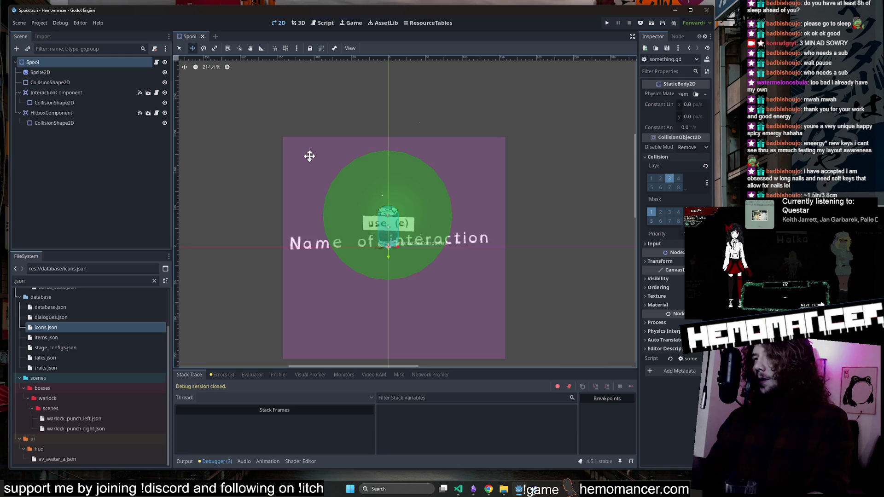
click(157, 62)
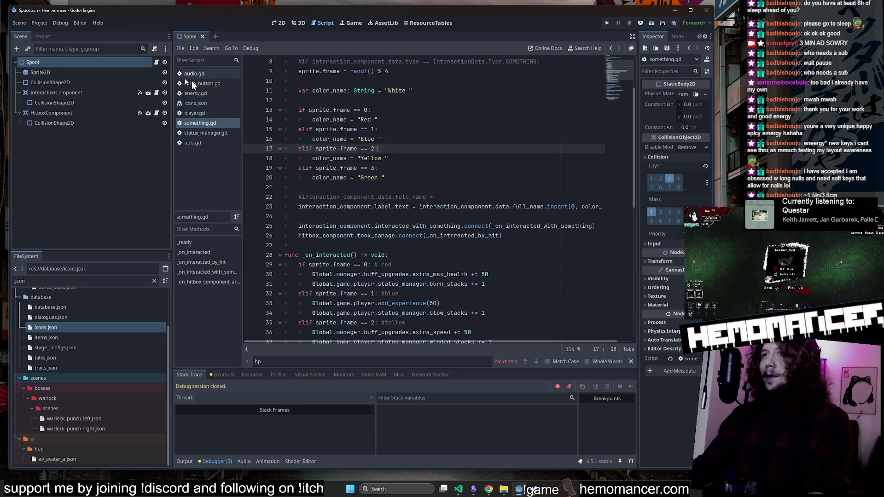
scroll(597, 111, down, 5)
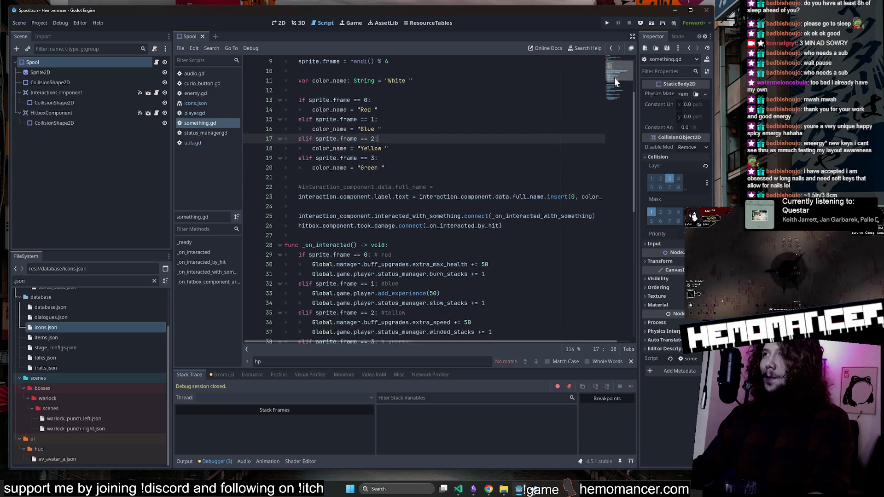
Launch a debug run with F5, START, view the wardrobe and travel map, then stop with F8.
key(F5)
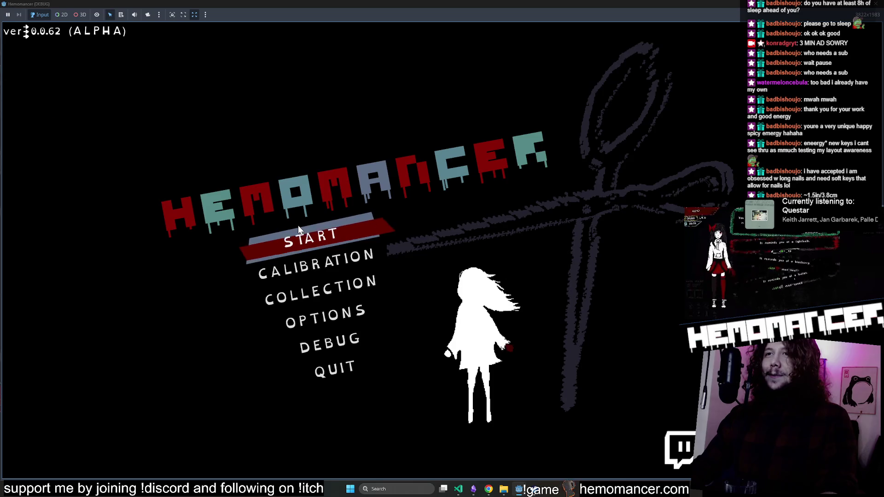
click(297, 228)
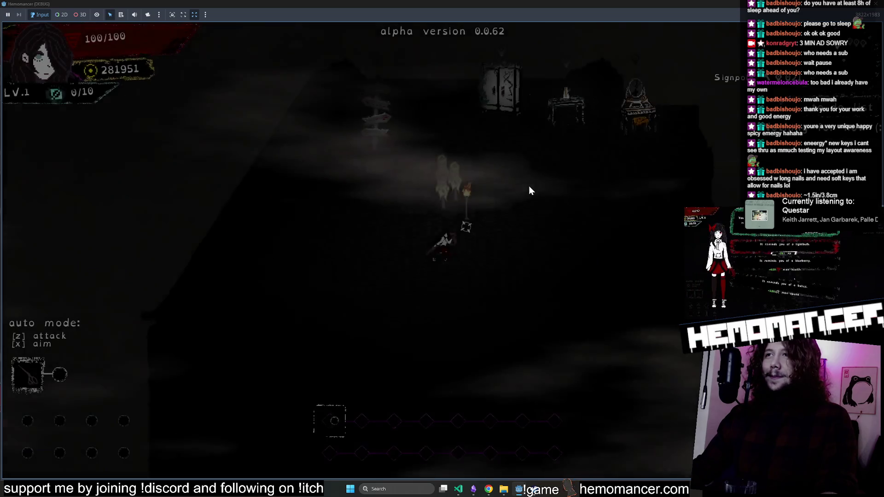
key(e)
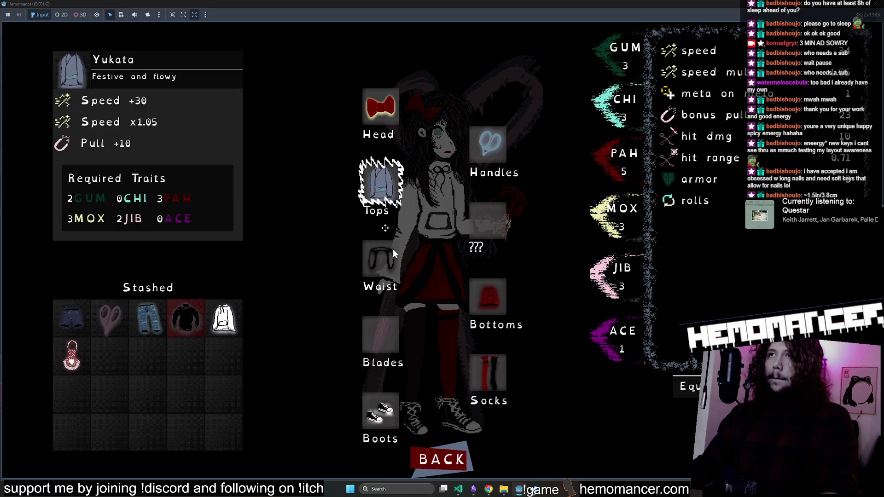
click(444, 455)
key(e)
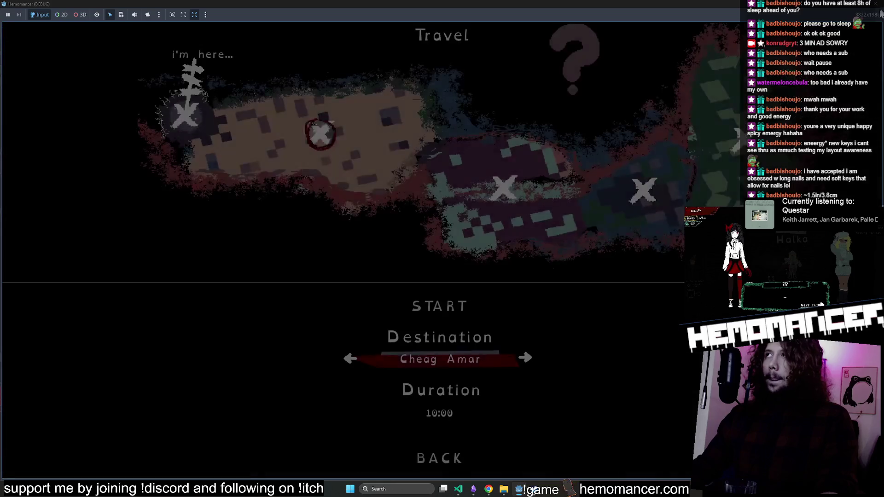
key(F8)
key(Down)
key(Down)
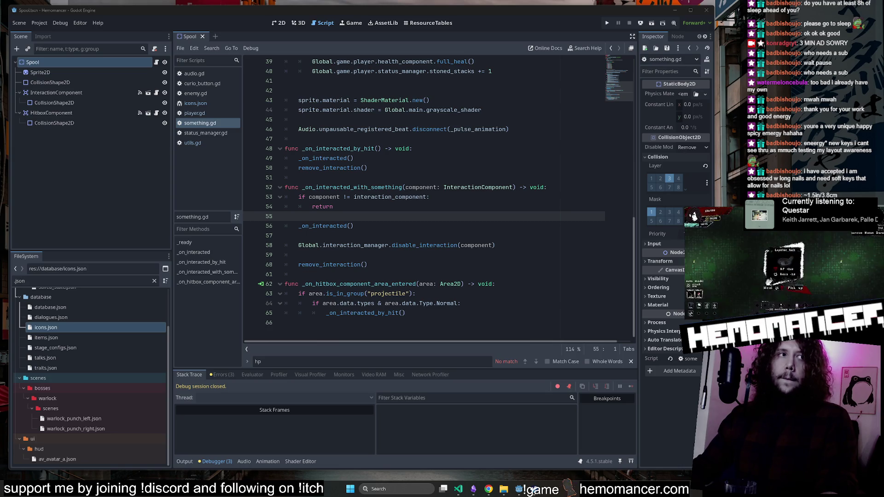
Save the Spool scene and something.gd, then switch to the _global_mind_map notes.
key(ctrl+s)
scroll(442, 230, up, 10)
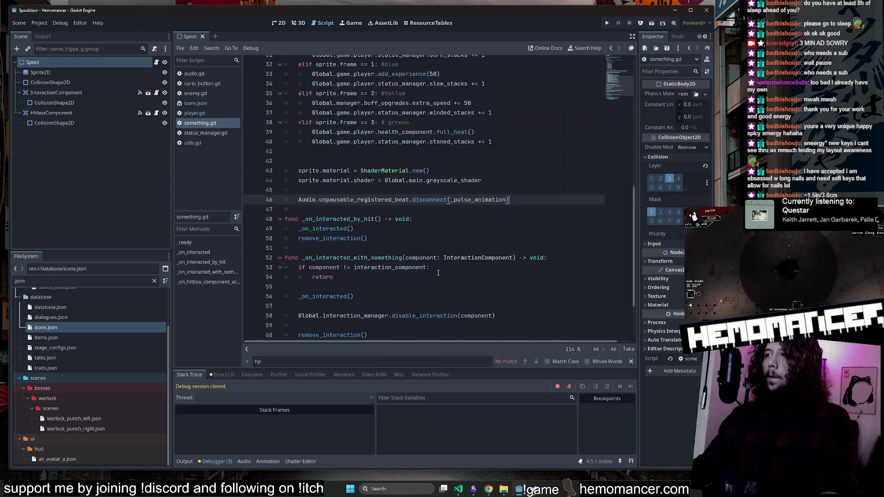
click(430, 224)
key(ctrl+s)
click(473, 489)
scroll(550, 304, down, 5)
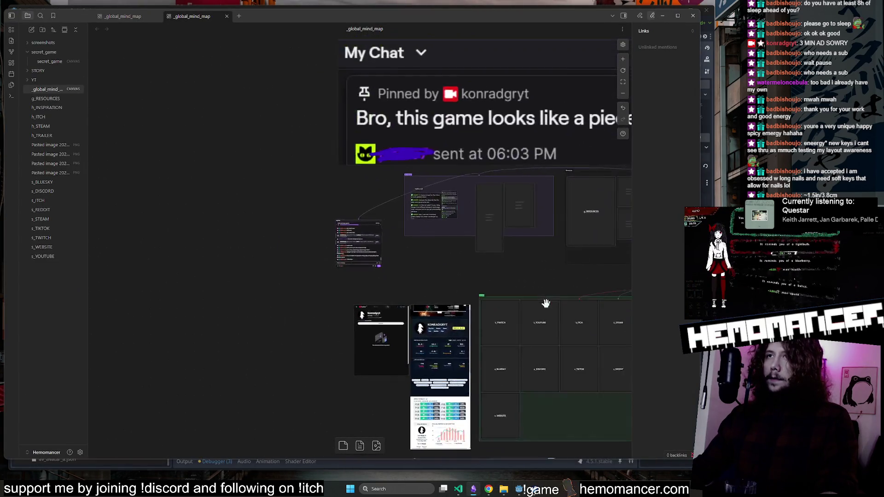
scroll(567, 365, up, 3)
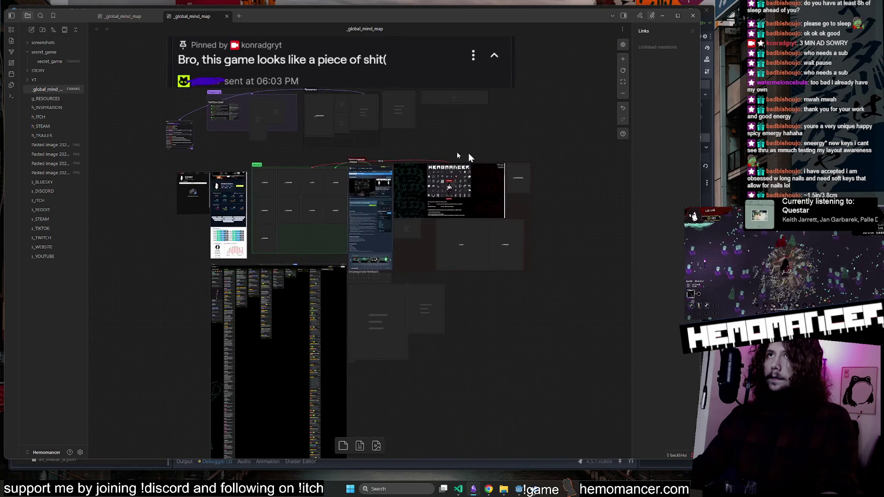
drag(156, 112, 164, 127)
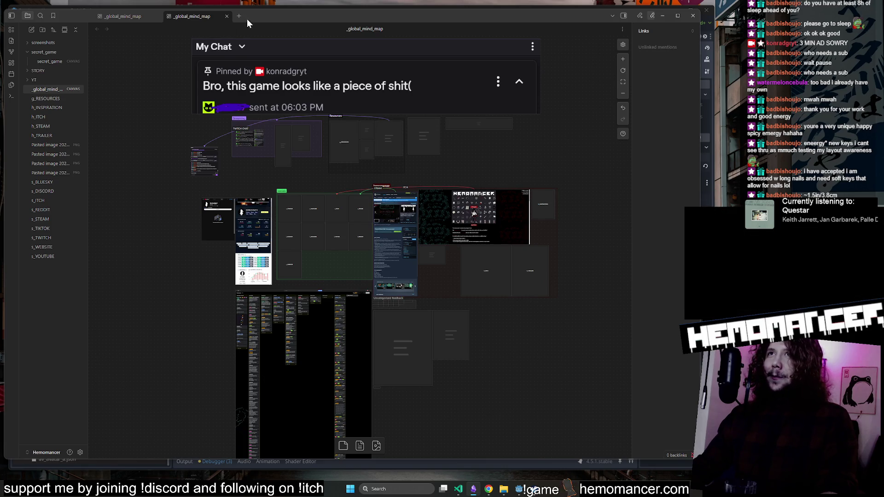
mouse_move(475, 488)
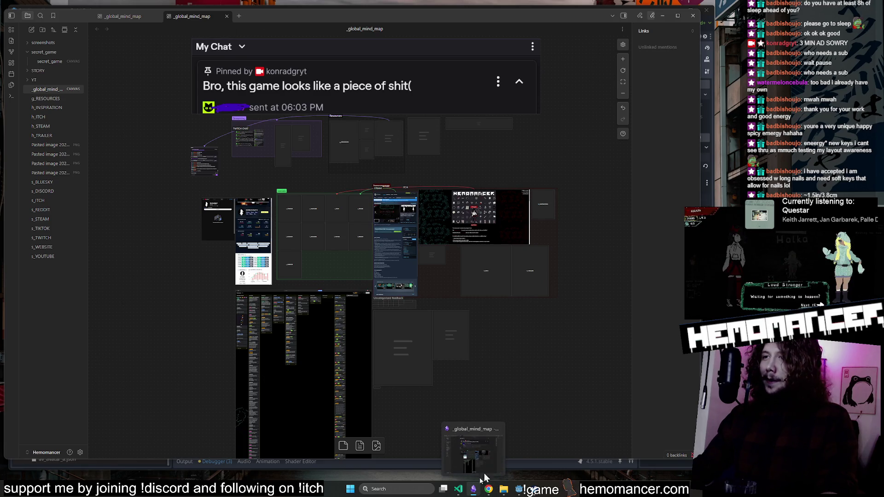
click(519, 489)
click(448, 159)
Close player.gd, audio.gd and the other scripts, leaving only something.gd open.
scroll(446, 156, down, 5)
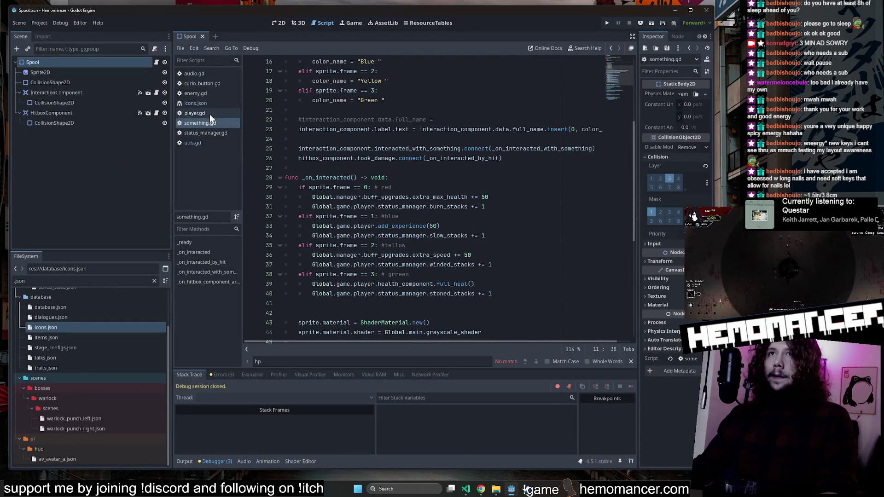
middle_click(209, 114)
middle_click(207, 75)
middle_click(206, 79)
middle_click(206, 78)
middle_click(206, 78)
middle_click(204, 88)
middle_click(204, 88)
Delete the extra blank line 41 in something.gd.
scroll(461, 184, down, 10)
click(554, 119)
click(555, 81)
key(Delete)
Filter the FileSystem to 'spool' and bring up red_spool.aseprite's context menu.
click(62, 283)
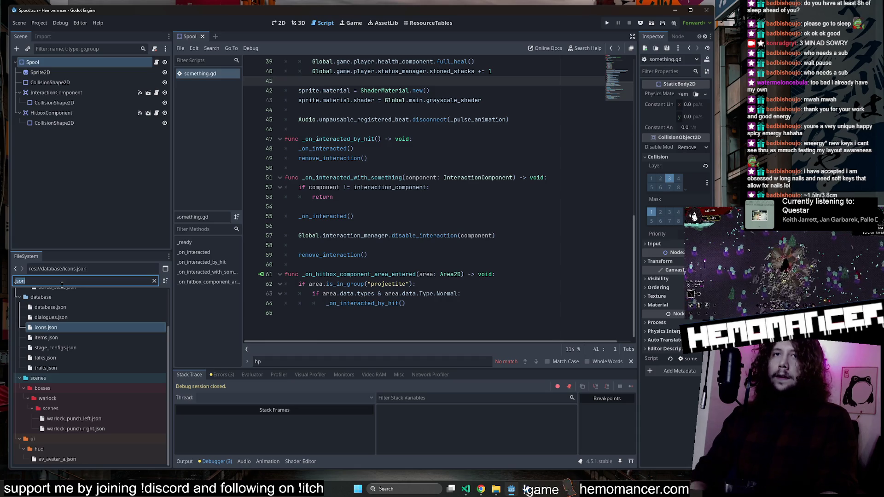
text(spool)
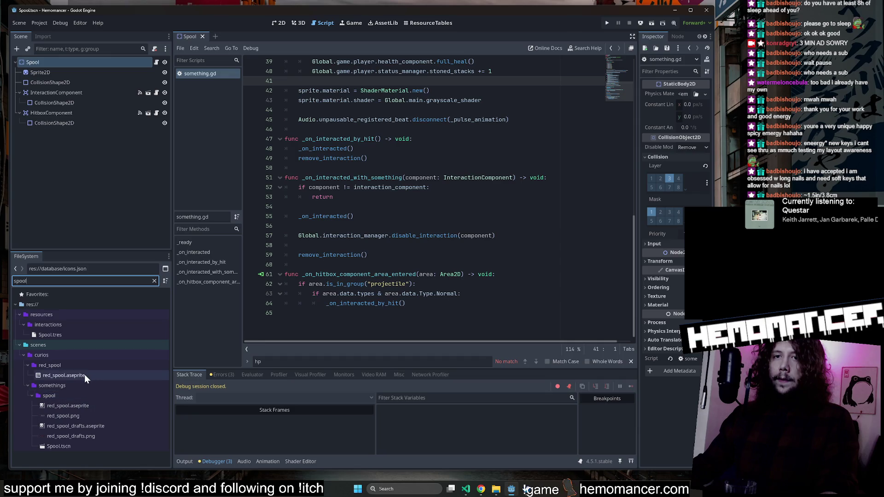
right_click(86, 407)
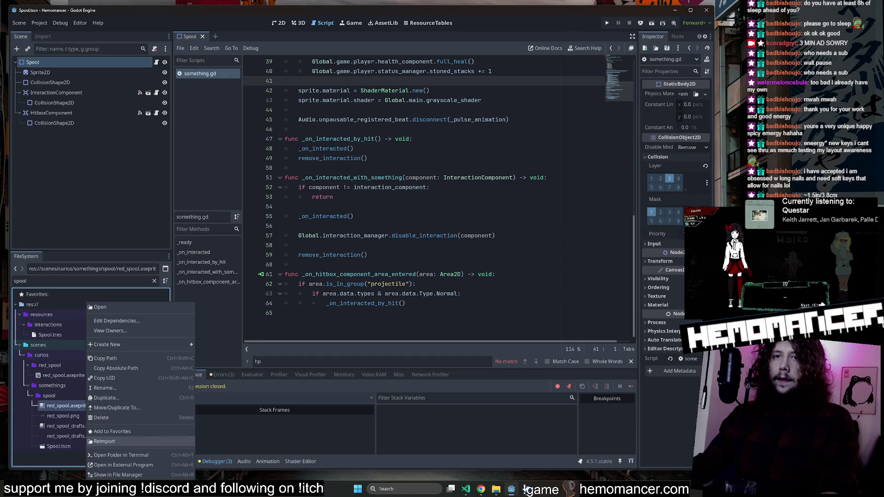
Open red_spool.aseprite in Aseprite with Open in External Program.
click(146, 463)
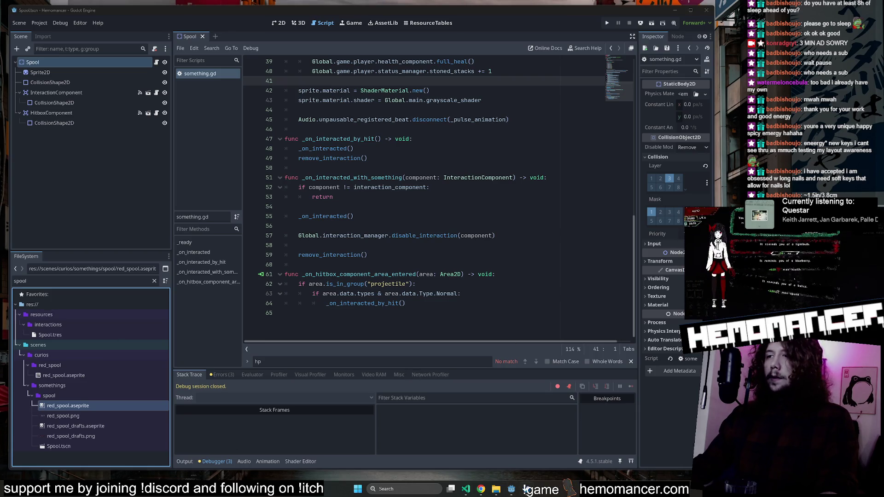
scroll(345, 247, up, 5)
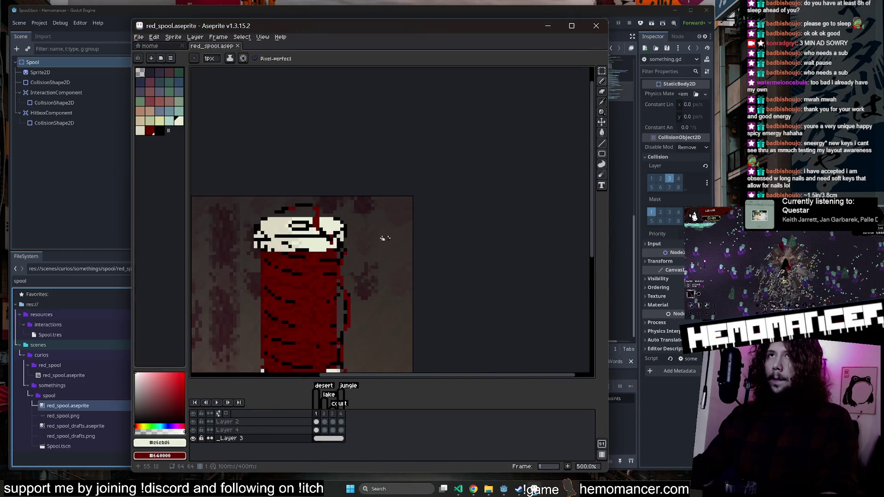
Bring the spool sprite into view, step to frame 3, play its colour animation, then close Aseprite.
drag(470, 113, 475, 160)
key(Right)
key(Right)
key(Return)
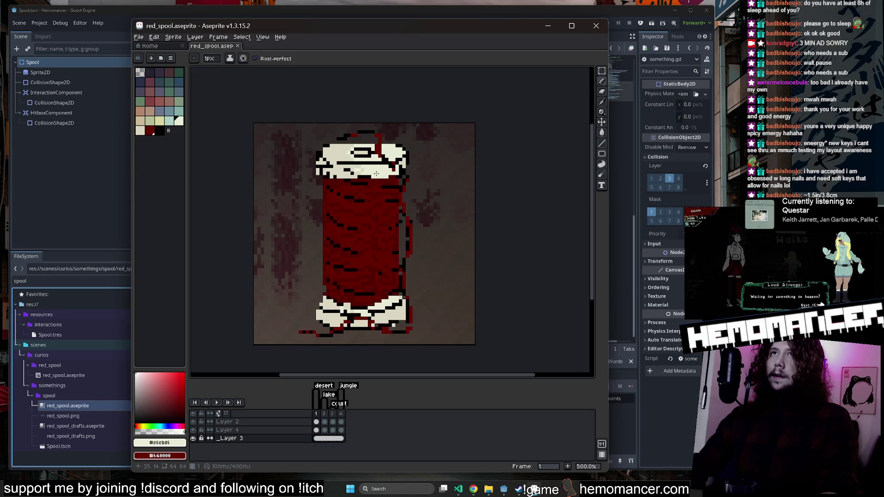
click(601, 30)
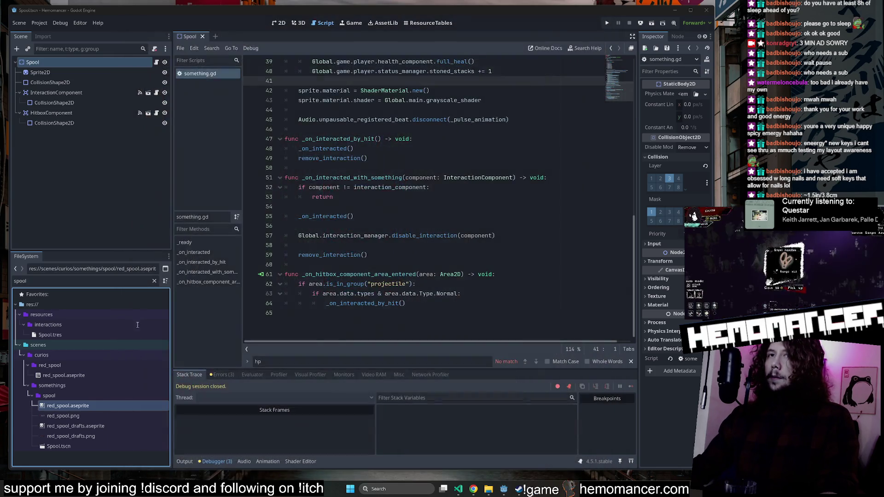
Rename red_spool.aseprite to spool.aseprite and open the Spool.tscn scene.
click(89, 406)
key(Escape)
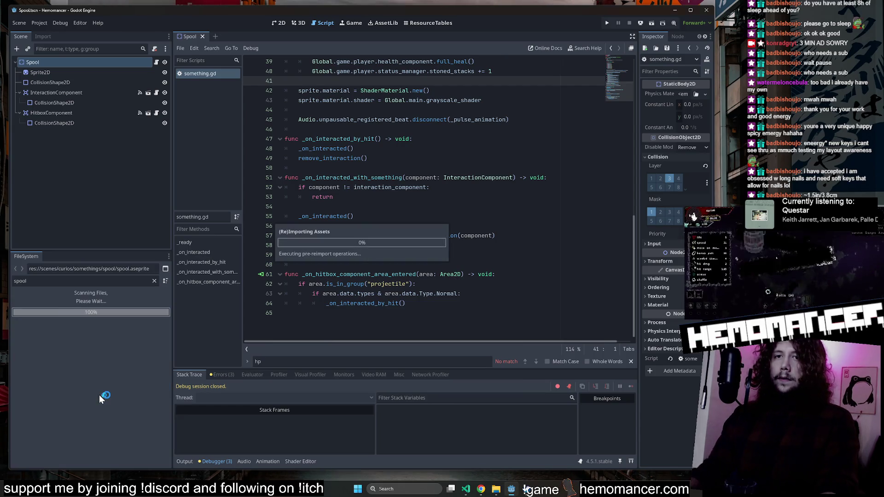
click(77, 455)
double_click(75, 455)
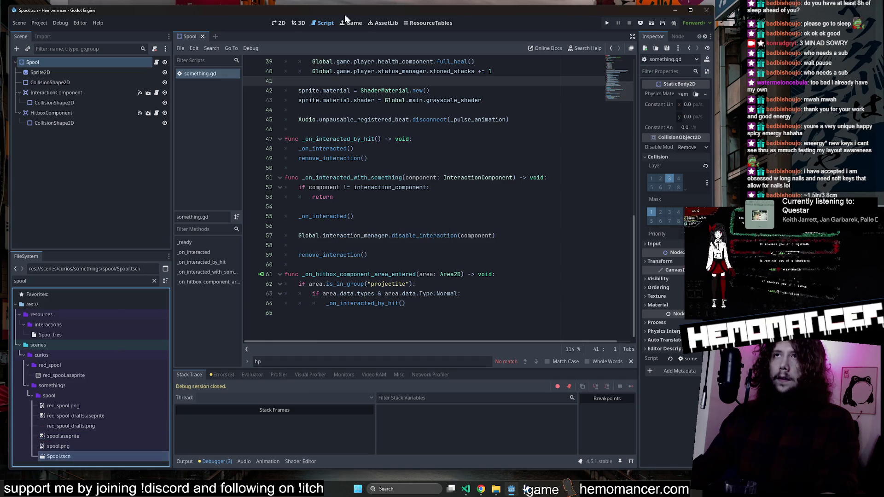
scroll(406, 239, up, 2)
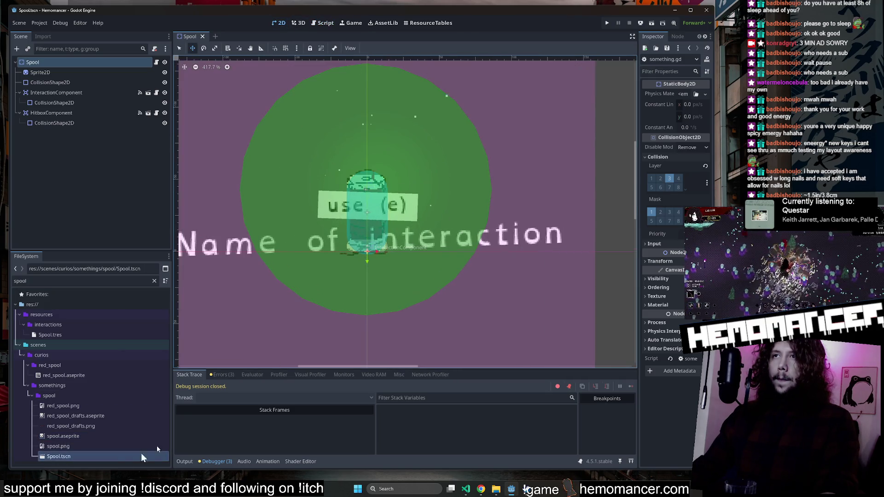
Compare red_spool_drafts.aseprite, spool.aseprite, red_spool.png and Spool.tscn in the spool folder.
click(80, 412)
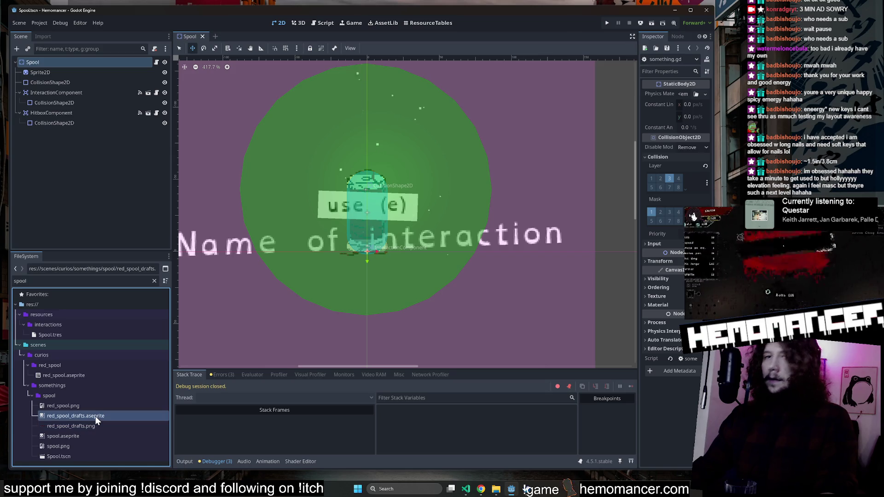
click(81, 436)
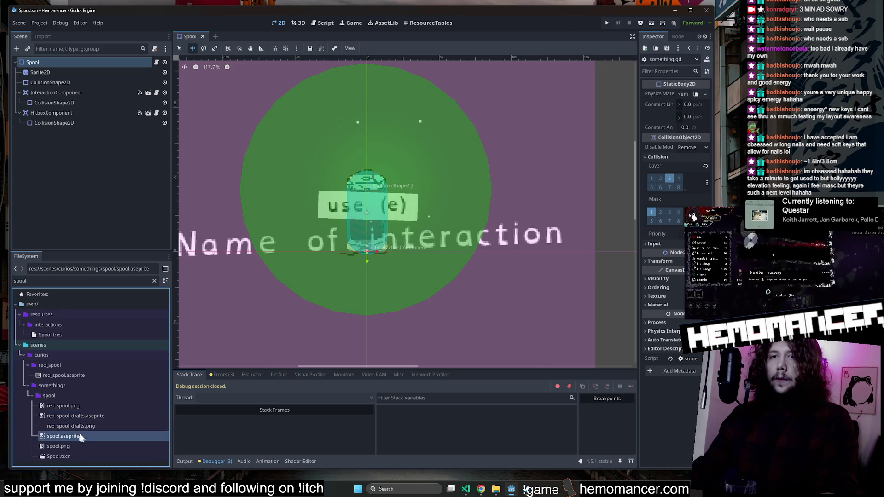
double_click(83, 414)
click(84, 417)
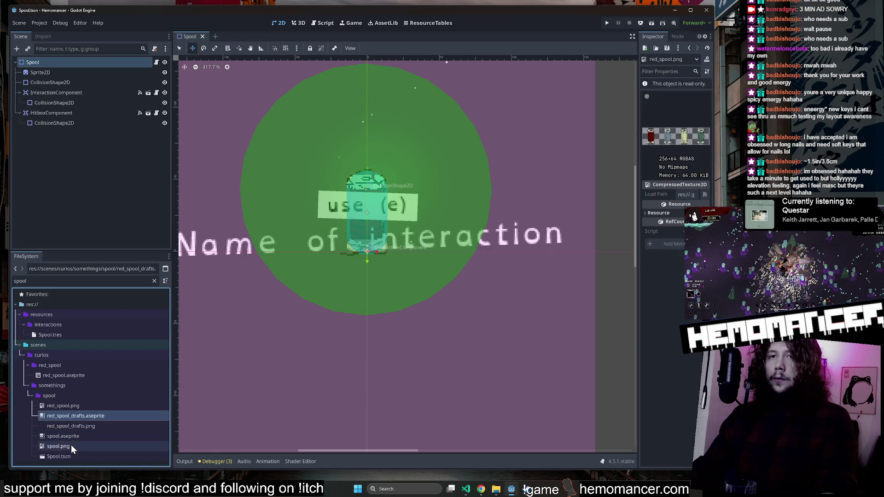
click(73, 436)
click(78, 406)
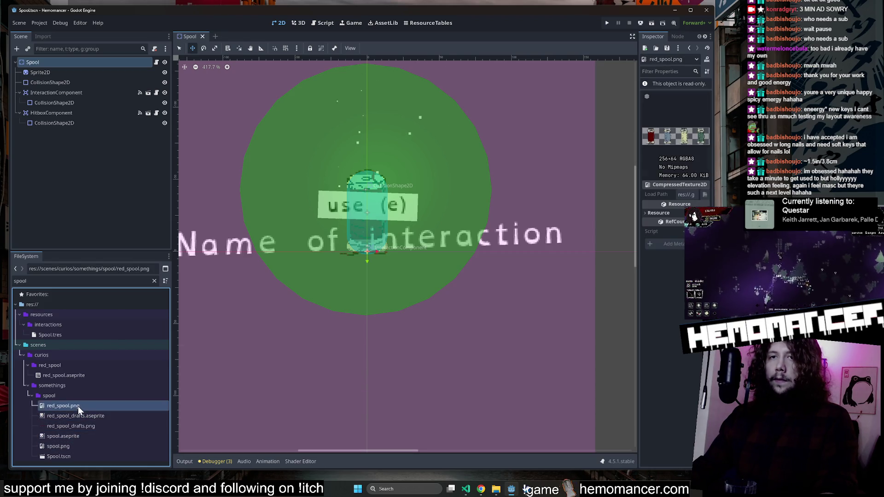
click(82, 452)
Widen the Inspector dock and show the Sprite2D node's properties.
scroll(279, 221, down, 1)
scroll(360, 228, down, 2)
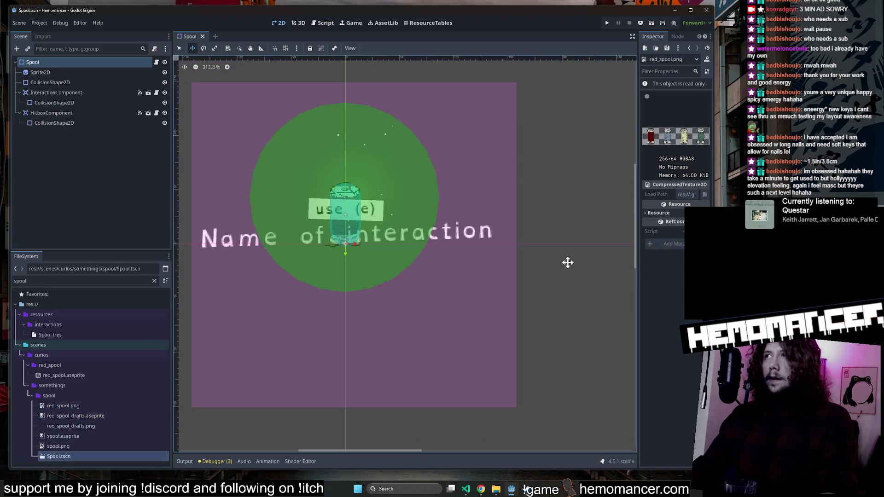
drag(639, 120, 568, 120)
click(99, 64)
click(95, 73)
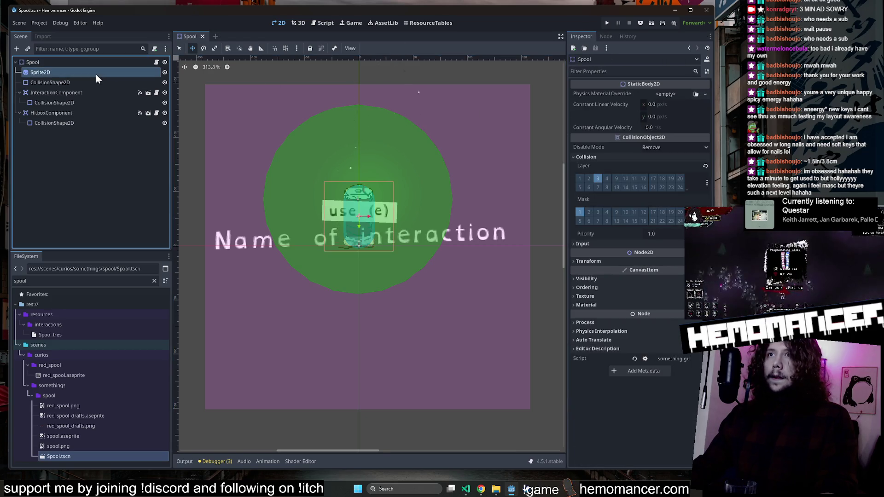
Open spool.aseprite in Aseprite externally, close it, and reimport the changed file.
scroll(675, 286, down, 3)
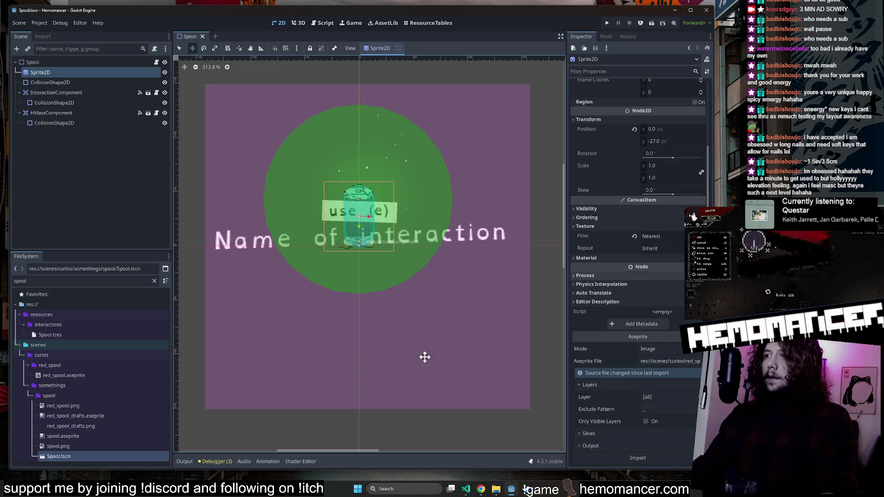
right_click(89, 436)
click(137, 468)
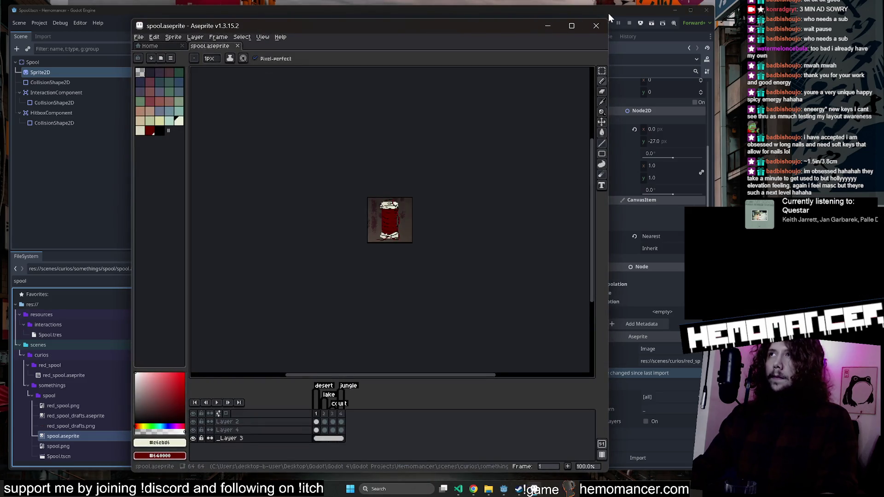
click(596, 25)
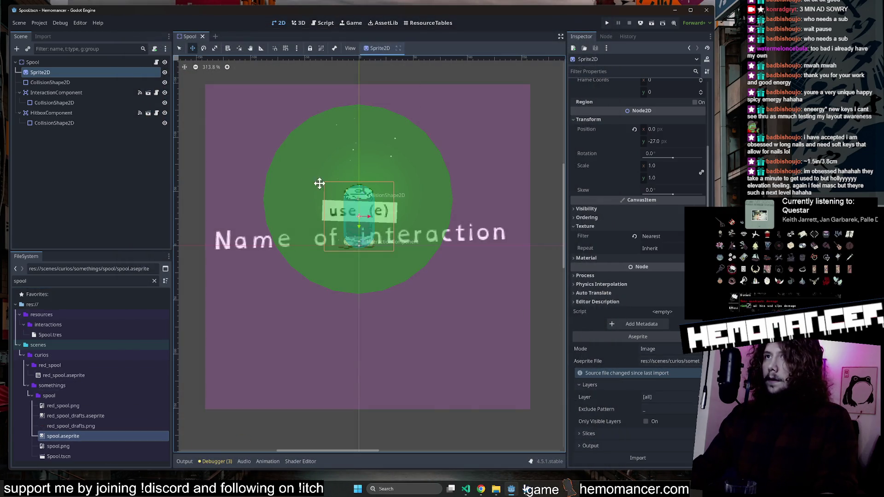
scroll(364, 215, up, 6)
click(645, 458)
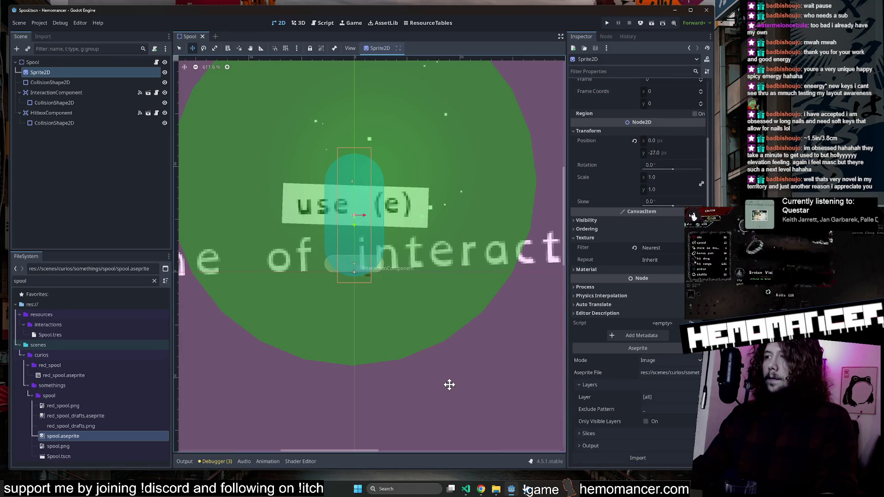
Reset the Sprite2D's Hframes from 4 back to 1.
scroll(449, 384, down, 2)
scroll(449, 384, down, 2)
scroll(449, 385, down, 1)
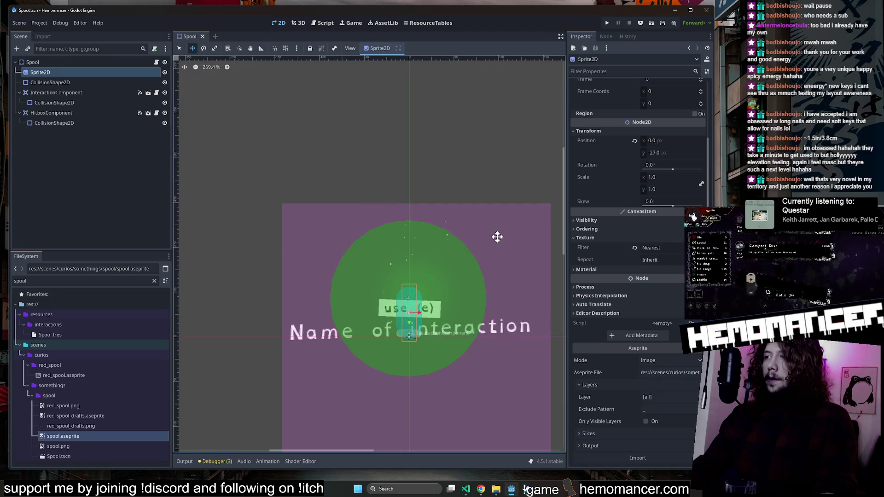
scroll(460, 118, down, 2)
scroll(450, 95, right, 2)
scroll(448, 98, up, 1)
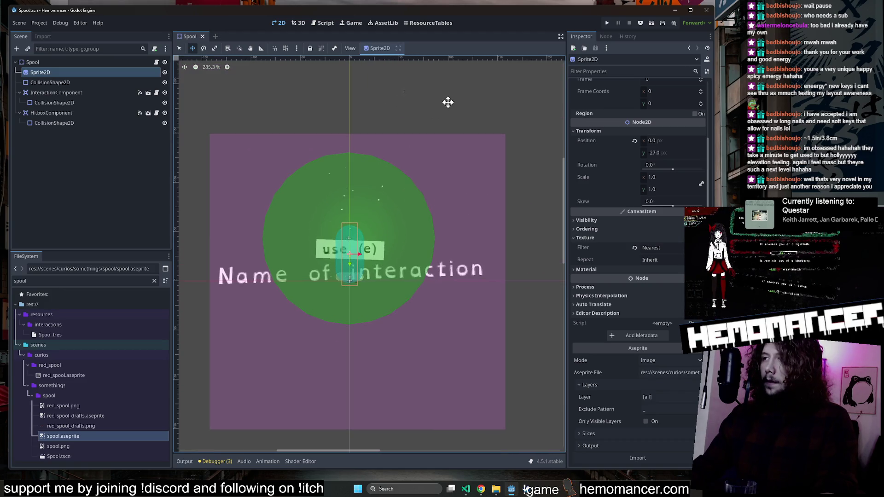
scroll(488, 97, left, 2)
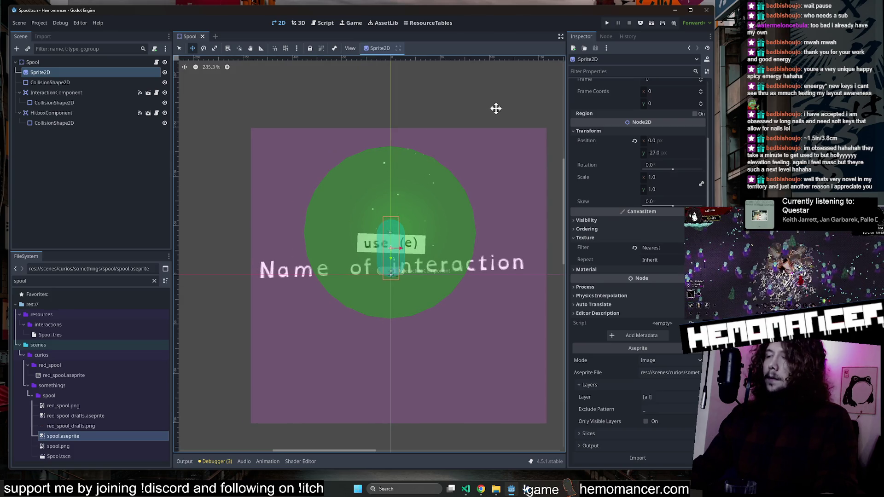
scroll(497, 106, down, 2)
scroll(497, 106, right, 1)
scroll(645, 295, up, 3)
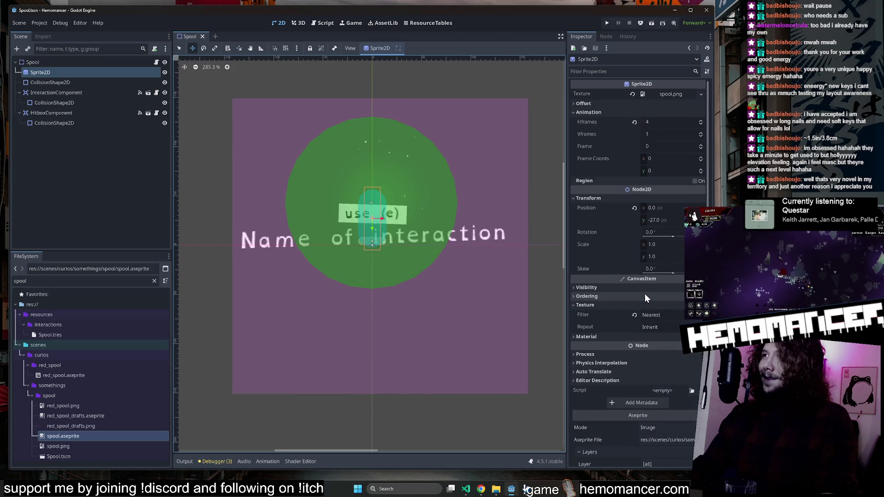
click(634, 122)
Check the InteractionComponent node's properties and save the Spool scene.
scroll(368, 170, up, 3)
scroll(375, 176, down, 4)
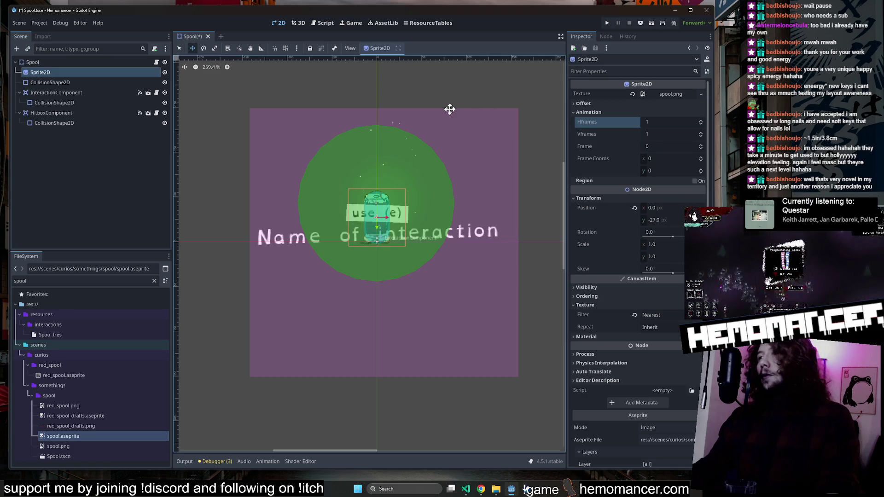
scroll(454, 152, up, 2)
click(179, 48)
click(297, 74)
key(ctrl+s)
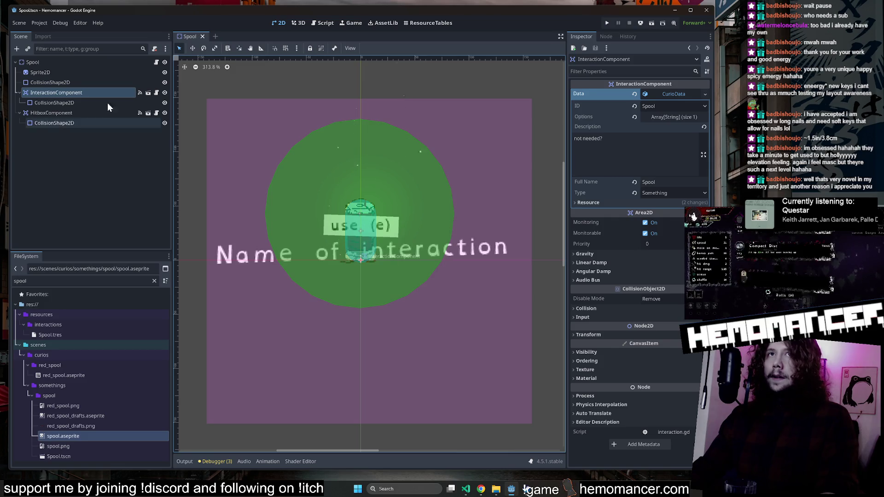
Show spool.aseprite's SpriteFrames with its court, desert, jungle and lake animations.
click(90, 83)
click(89, 92)
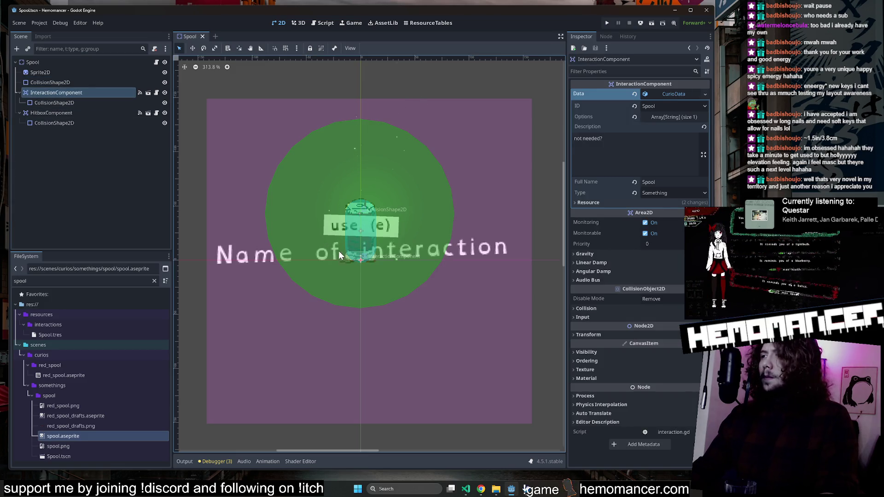
click(90, 405)
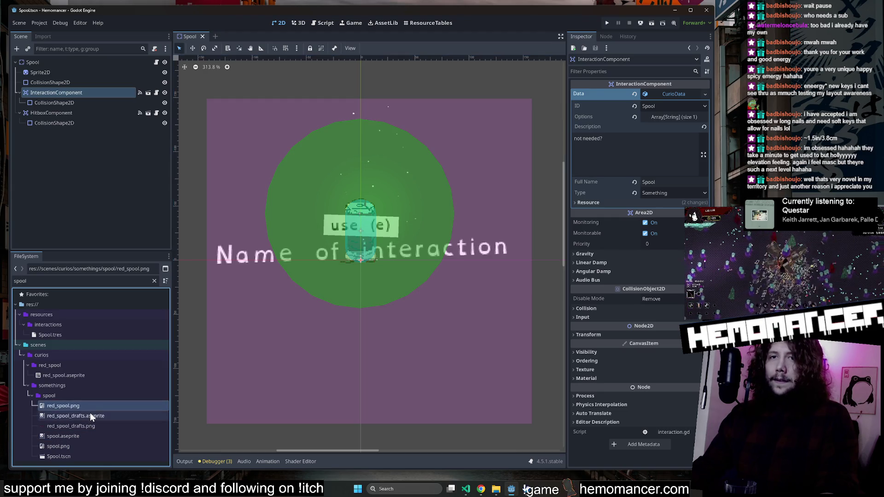
click(86, 437)
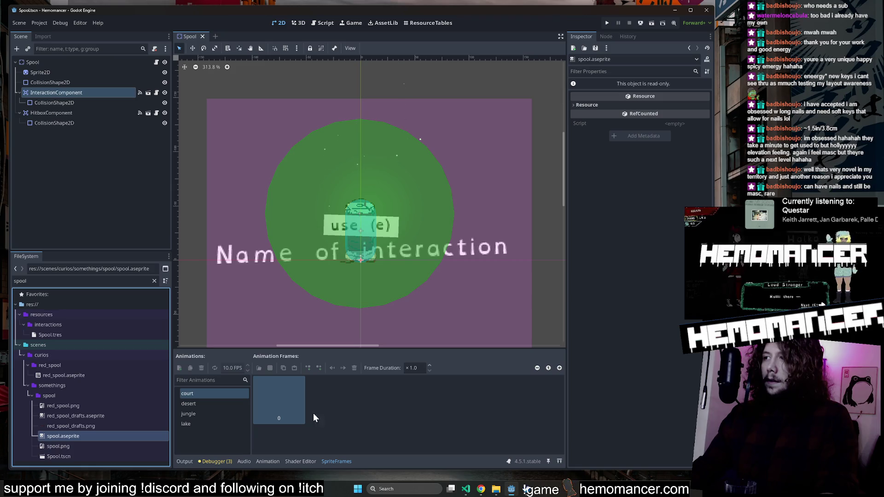
click(71, 447)
click(74, 437)
scroll(341, 280, down, 3)
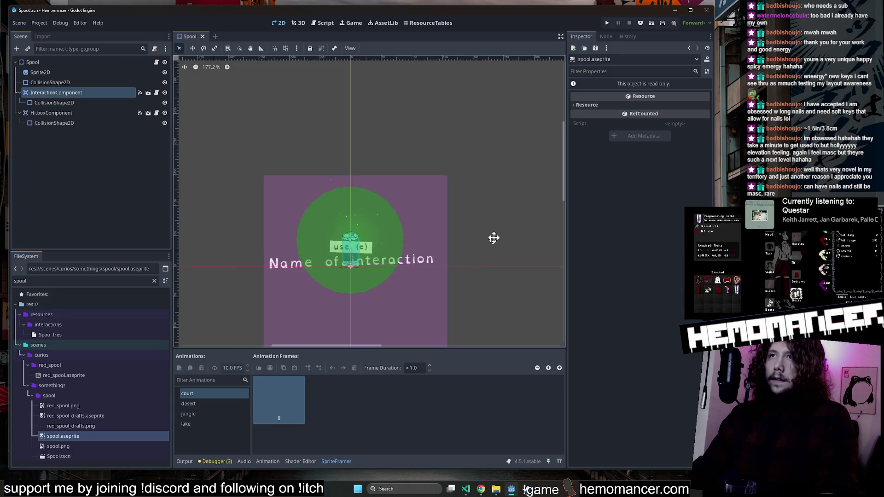
scroll(517, 206, up, 2)
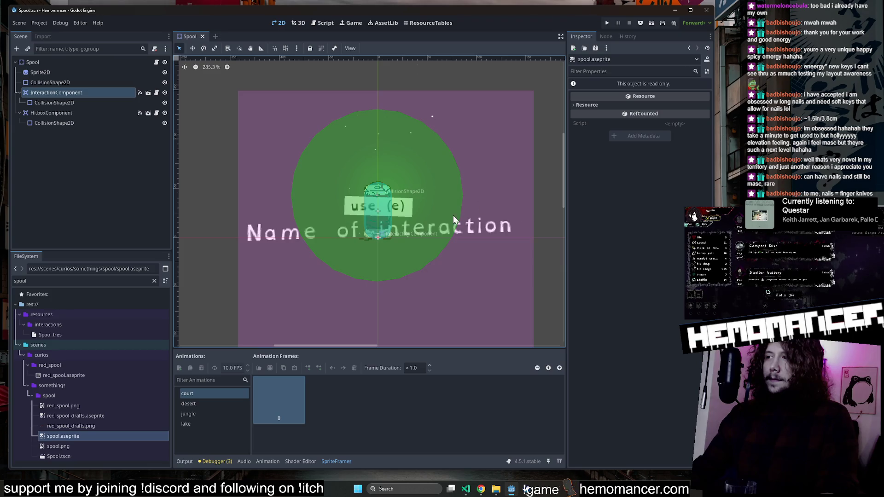
click(526, 491)
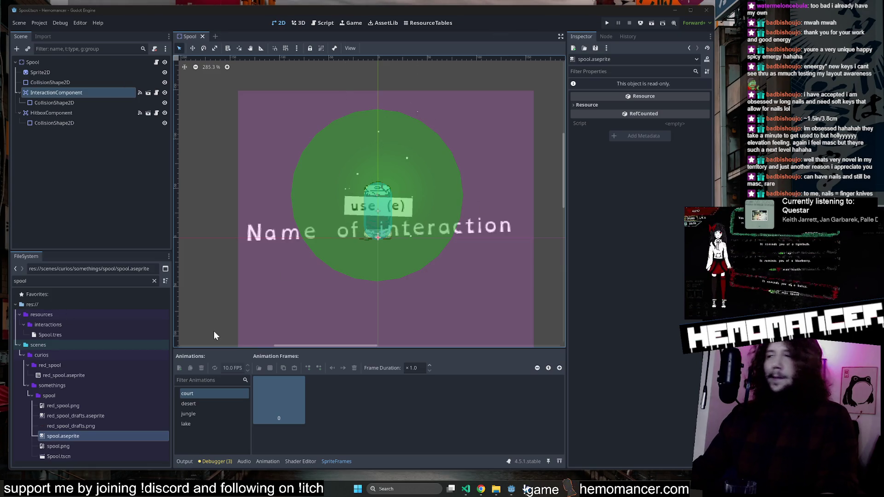
scroll(439, 107, down, 1)
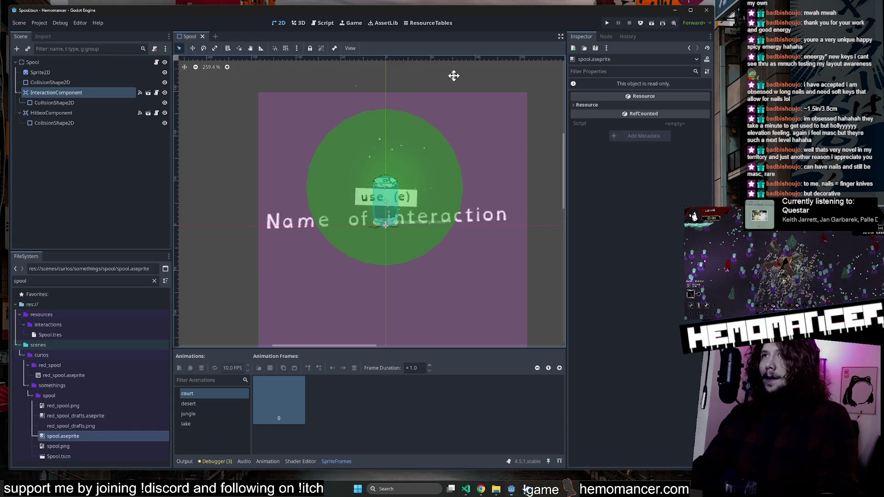
scroll(478, 236, up, 2)
scroll(460, 69, right, 1)
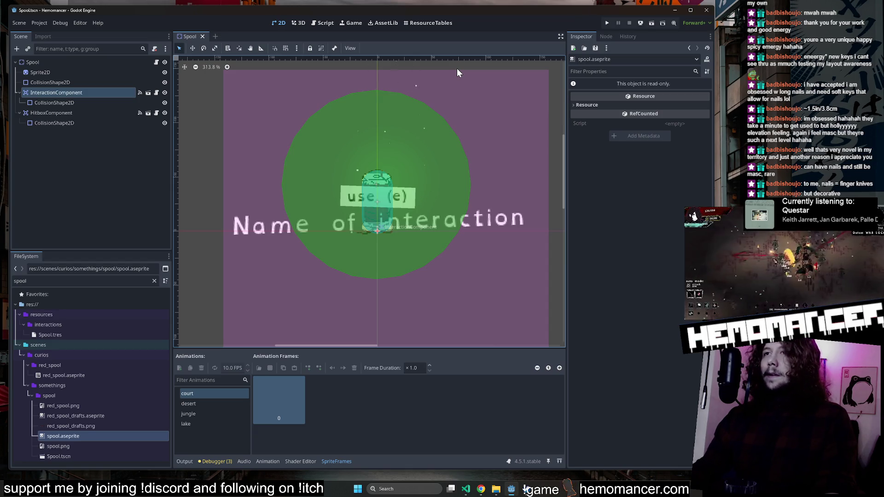
drag(416, 70, 389, 63)
drag(479, 84, 497, 86)
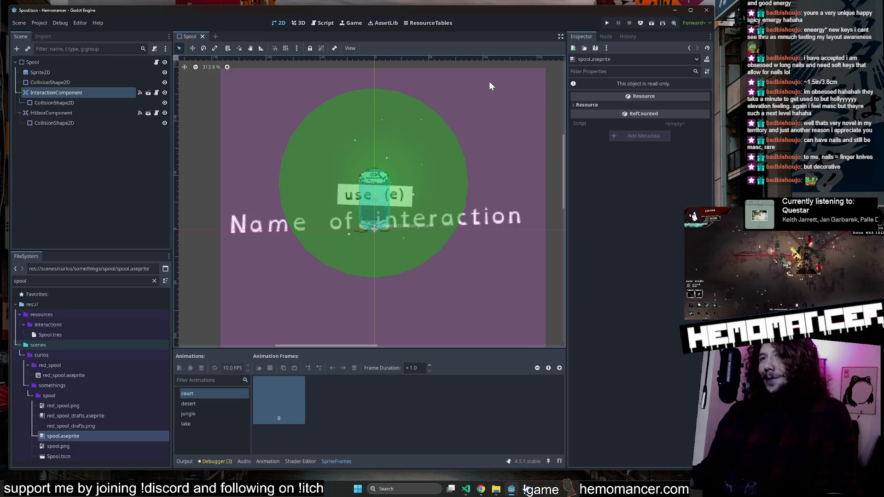
click(89, 446)
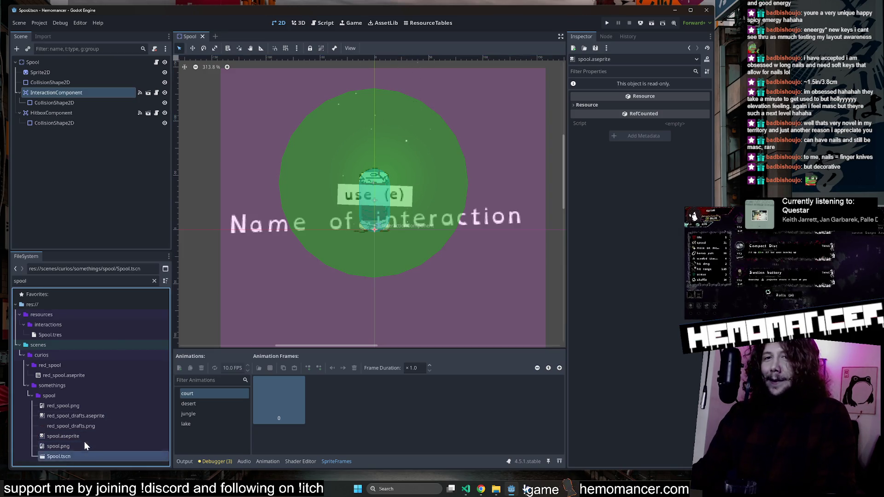
click(86, 436)
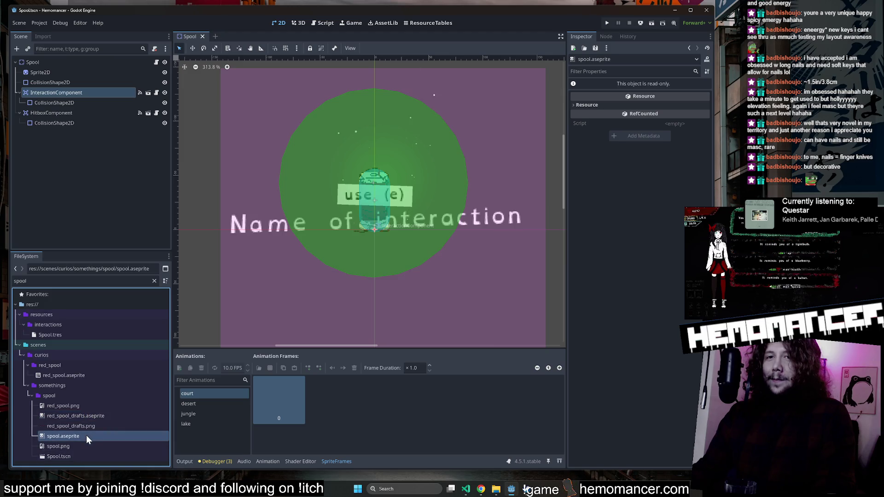
right_click(86, 435)
click(149, 465)
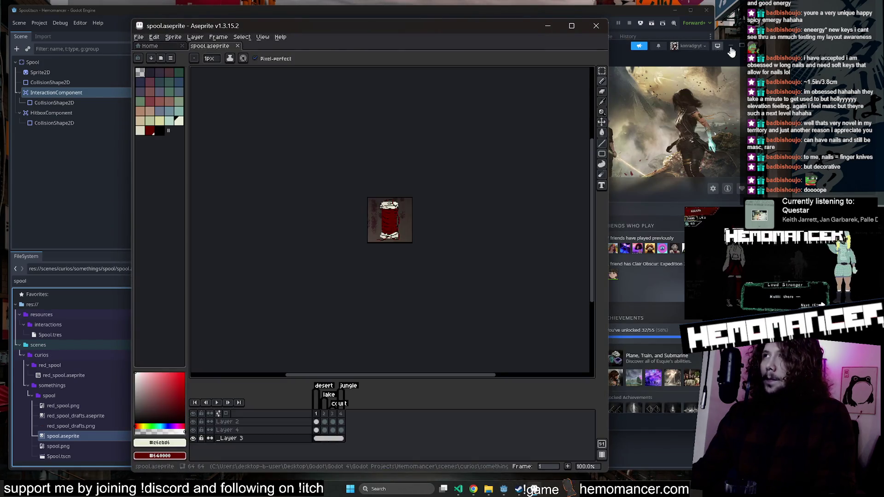
click(595, 26)
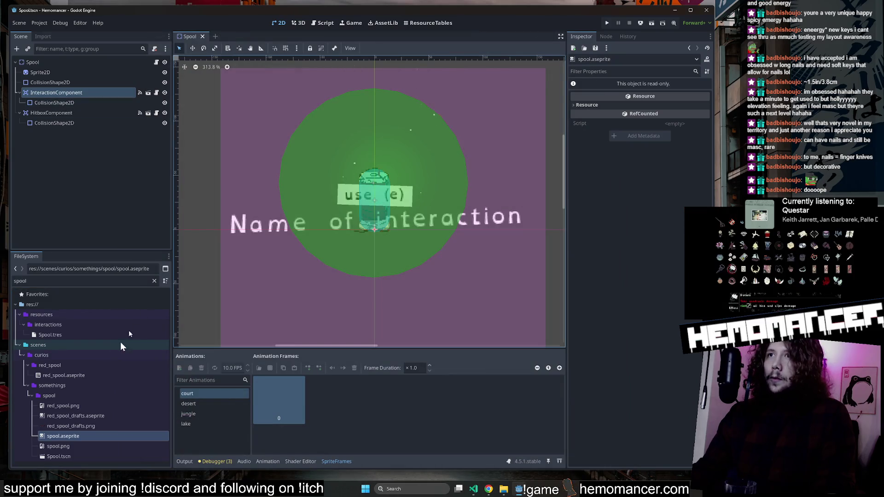
Preview red_spool_drafts.aseprite, spool.png and spool.aseprite in the FileSystem dock.
click(67, 416)
click(64, 445)
double_click(65, 449)
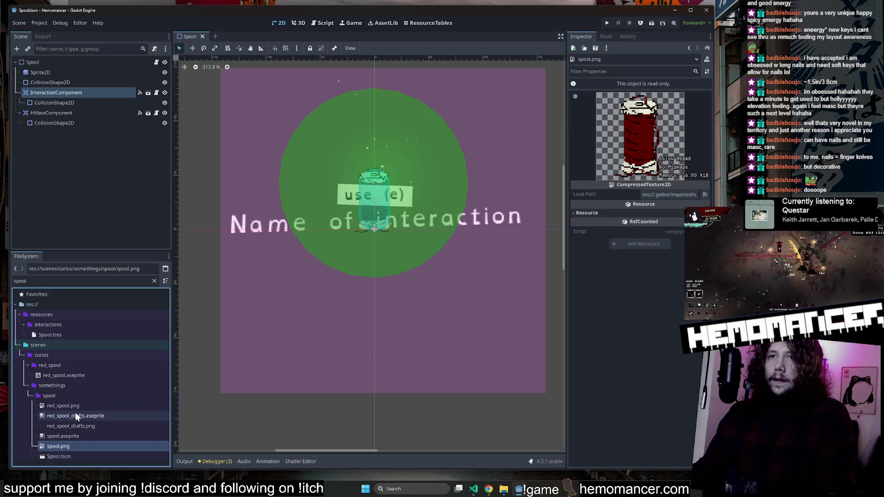
click(75, 412)
click(67, 438)
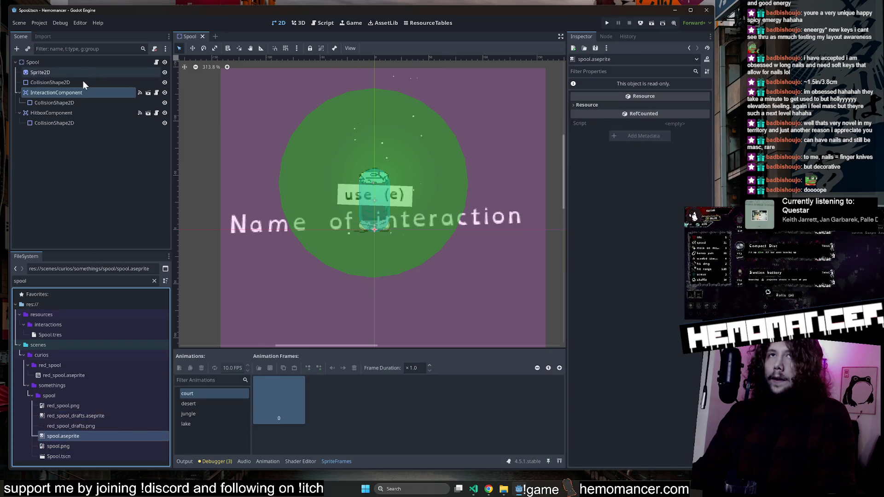
Show InteractionComponent's CurioData properties and resize the Inspector and FileSystem docks for room.
click(80, 92)
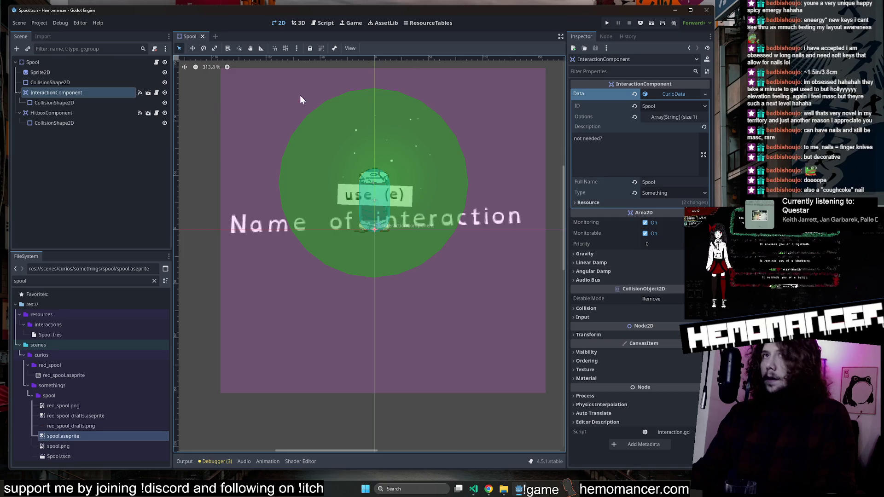
click(78, 83)
click(70, 95)
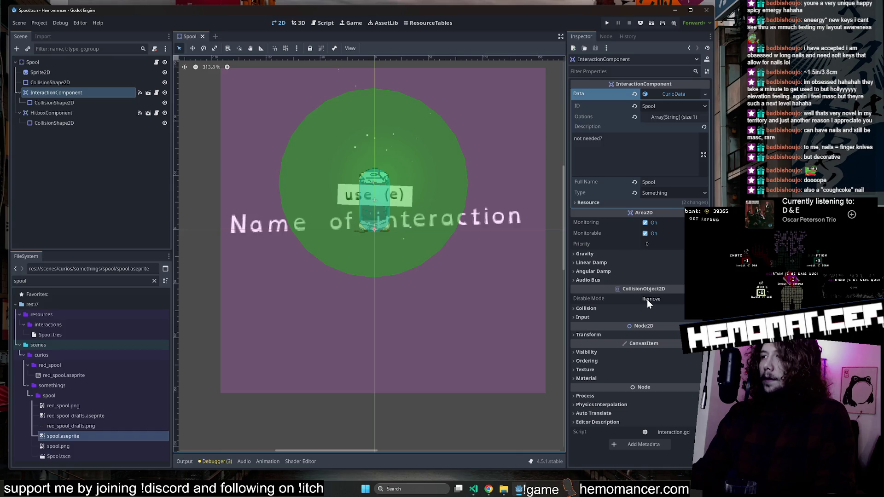
drag(562, 305, 550, 306)
drag(329, 451, 333, 449)
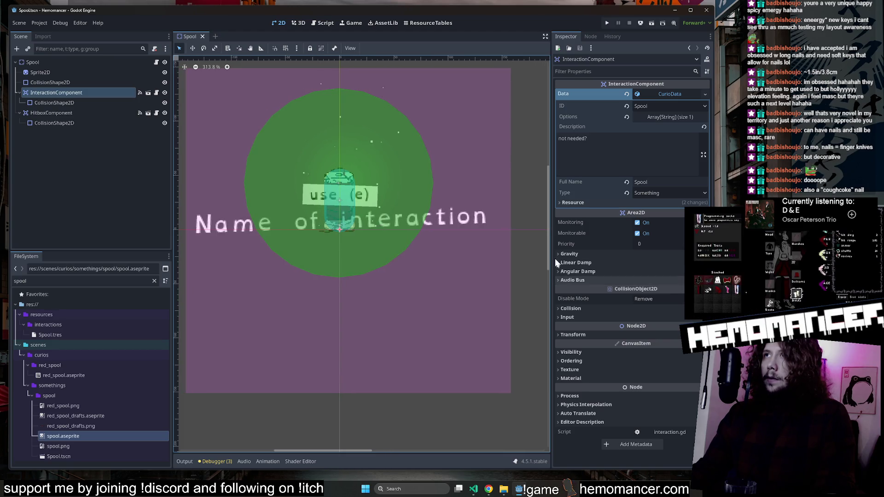
drag(549, 225, 518, 228)
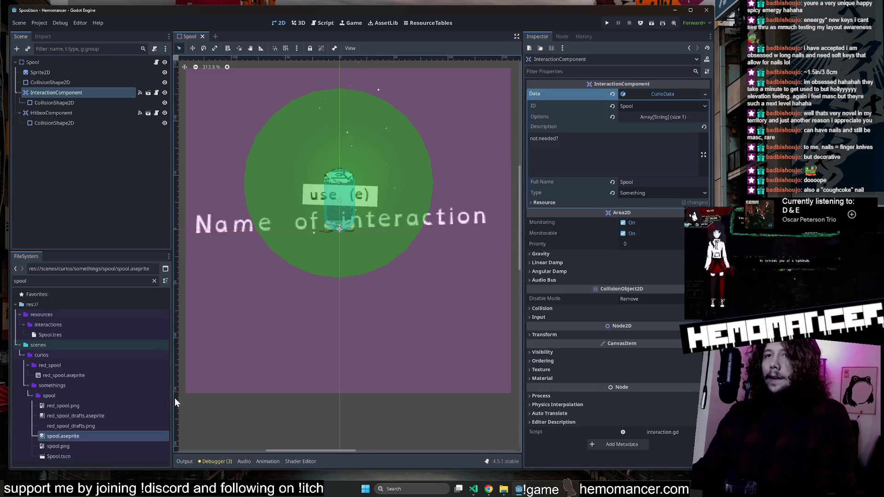
drag(173, 398, 156, 399)
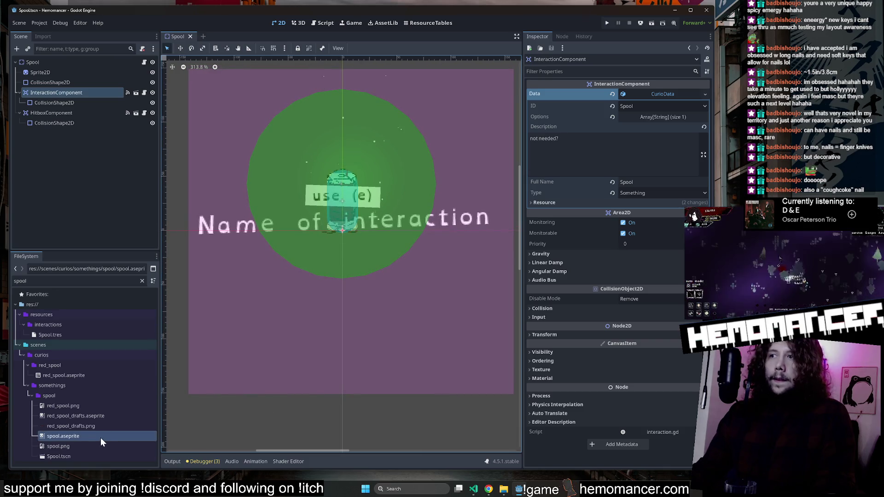
Assign spool.aseprite as the Sprite2D's Aseprite File and import it.
click(62, 71)
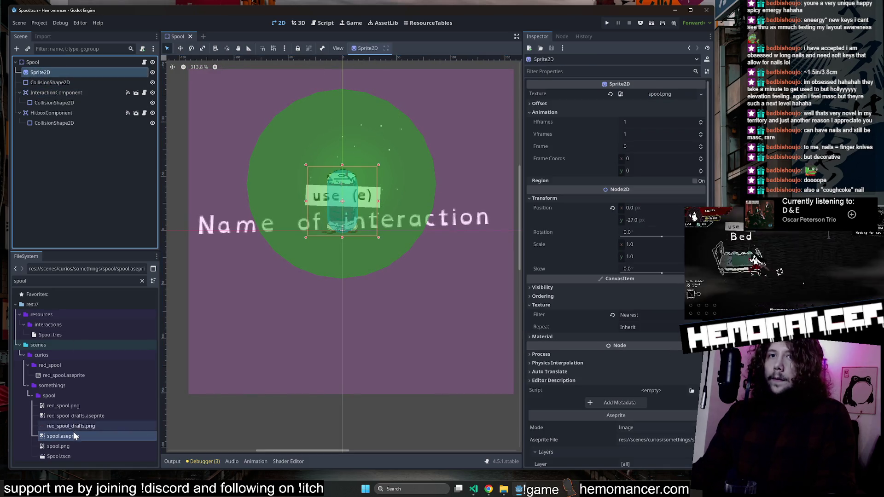
drag(73, 433, 272, 437)
mouse_move(605, 427)
mouse_down()
mouse_move(664, 375)
mouse_move(657, 400)
mouse_move(655, 374)
mouse_up()
scroll(663, 376, down, 2)
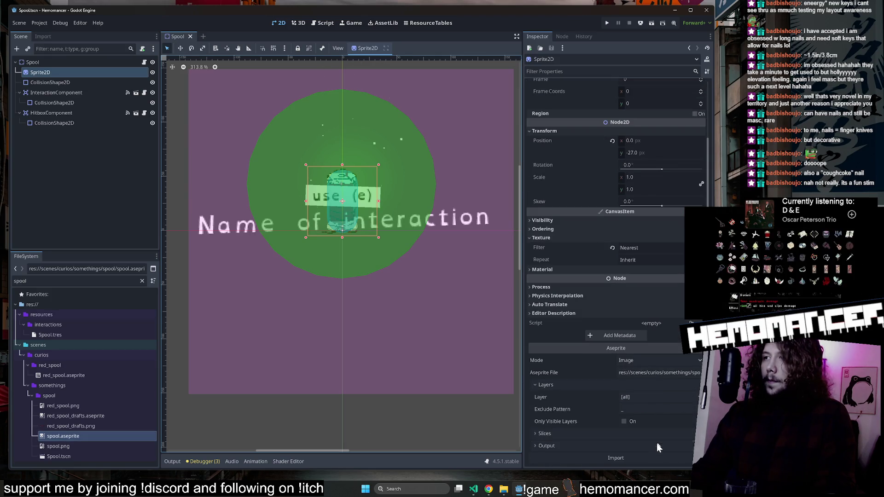
click(656, 458)
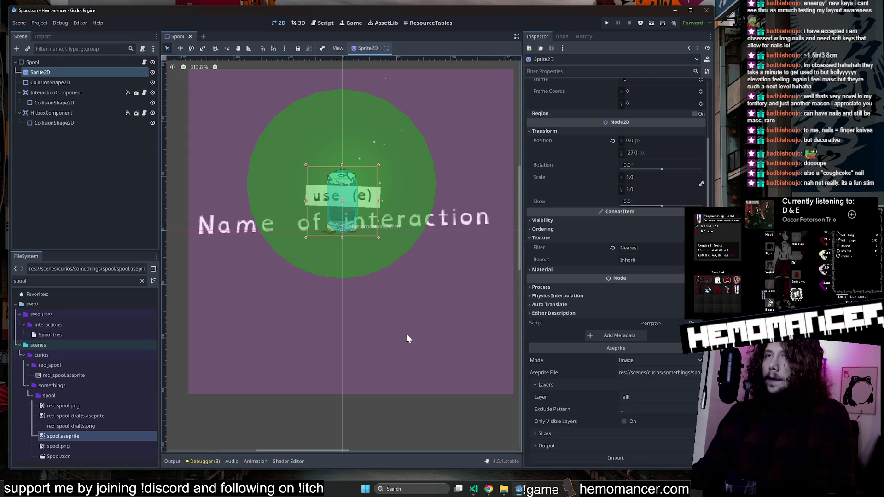
key(alt+Tab)
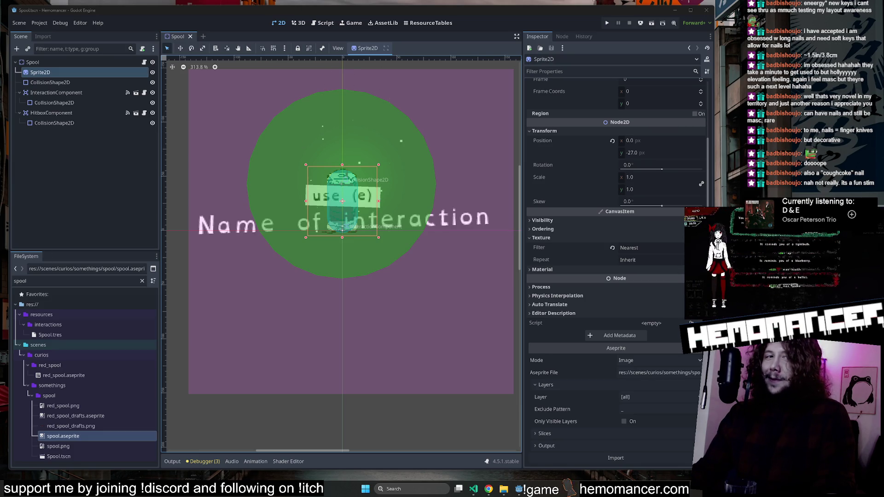
scroll(315, 266, down, 2)
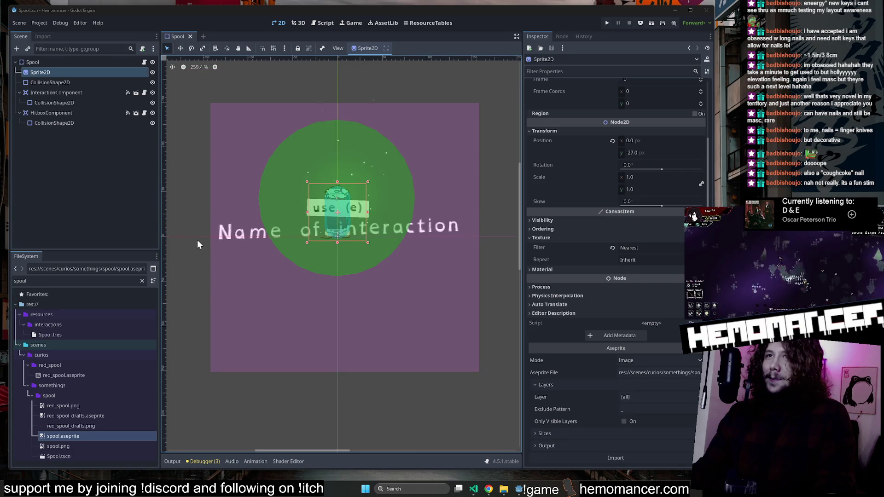
scroll(216, 243, up, 2)
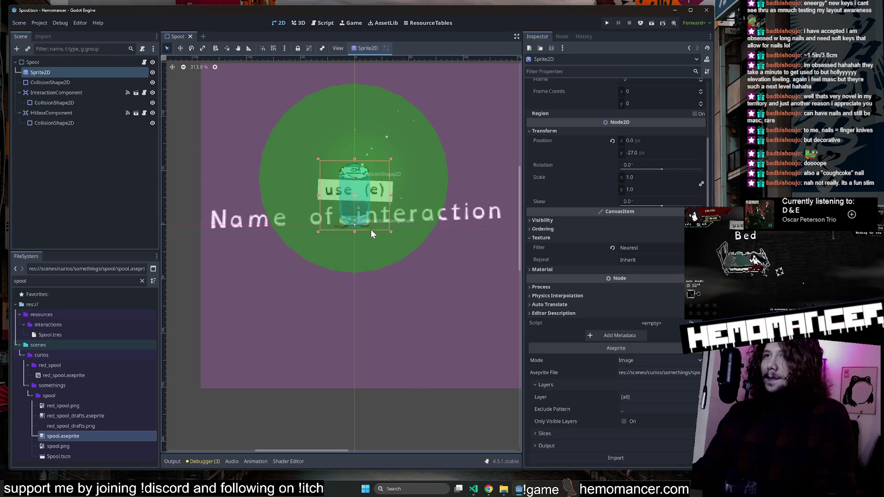
Delete red_spool.png from the spool folder and reimport the Aseprite sprite.
right_click(88, 405)
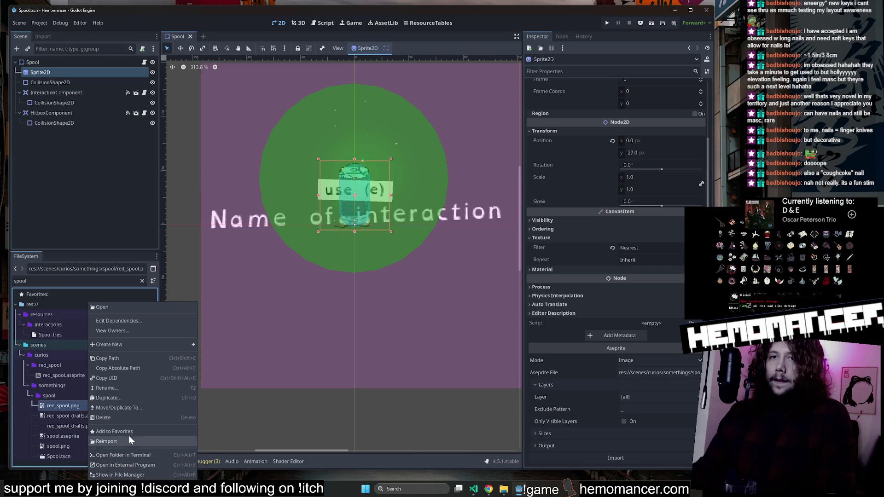
click(132, 417)
click(391, 283)
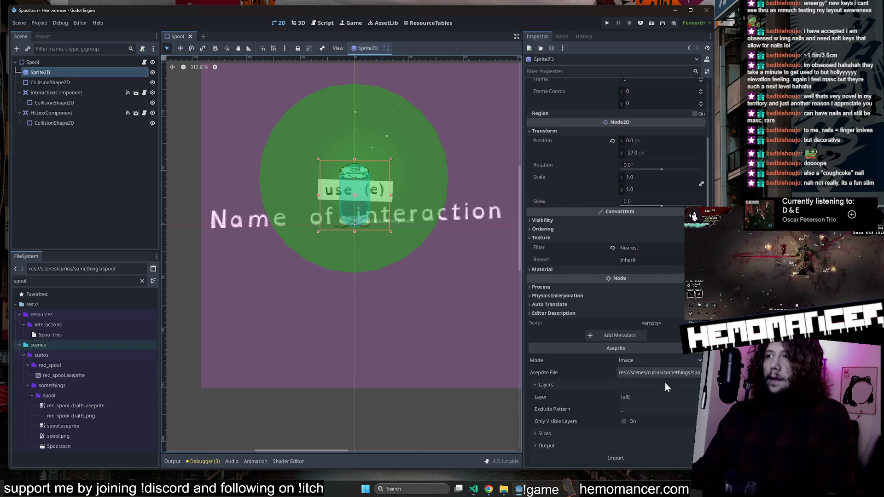
click(628, 462)
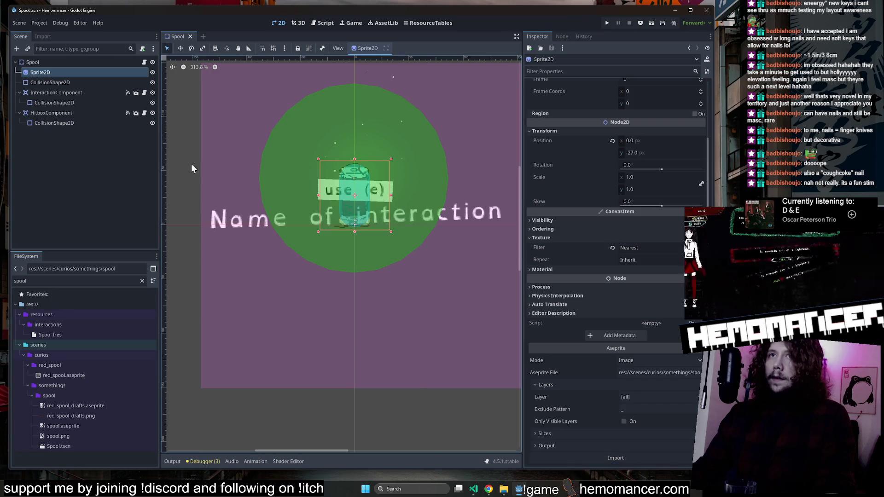
click(192, 168)
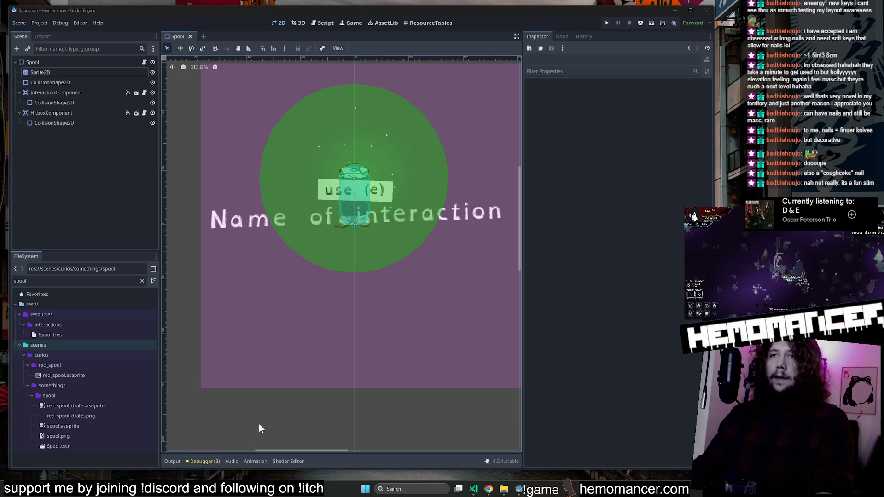
Launch the game, start a new run, and travel from the signpole to Cheag Amar.
key(F5)
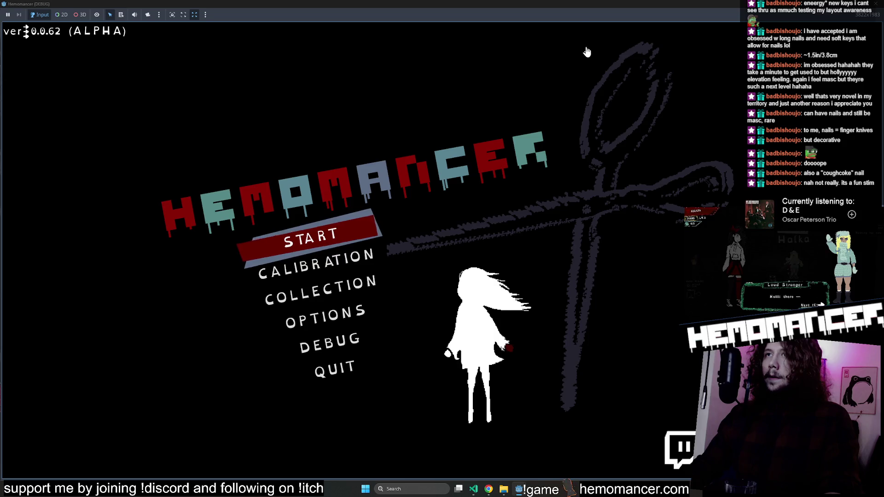
key(Return)
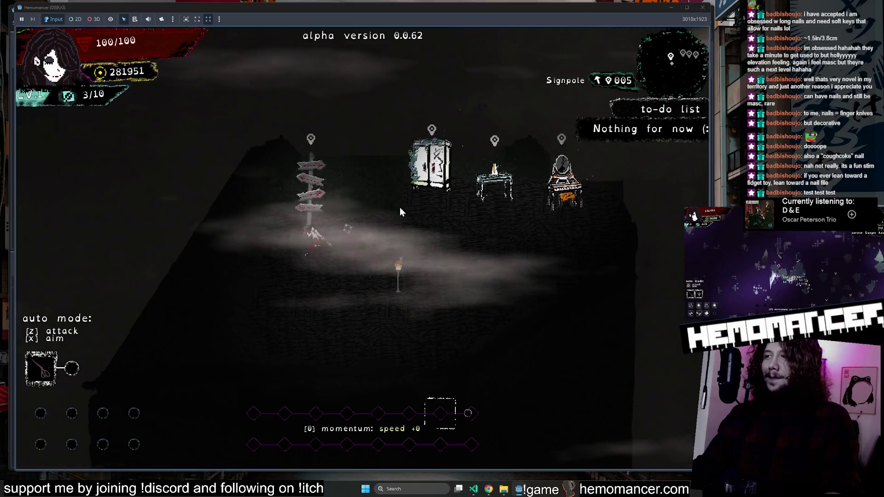
key(w)
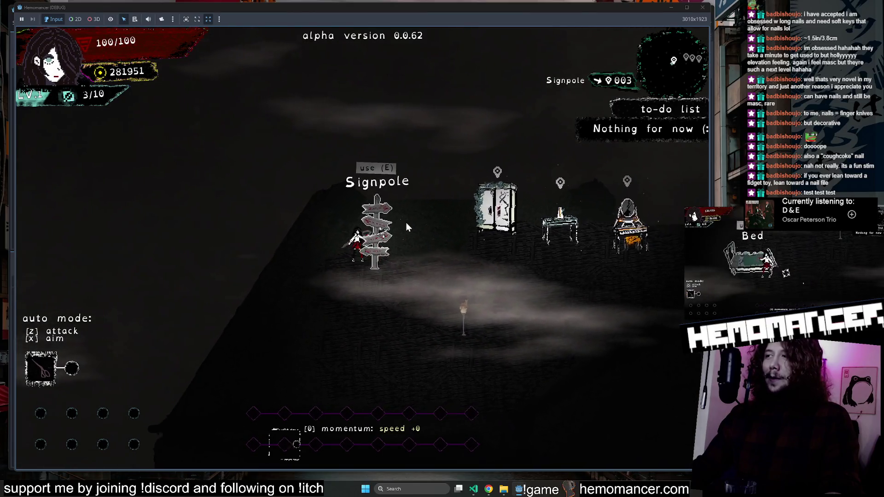
key(e)
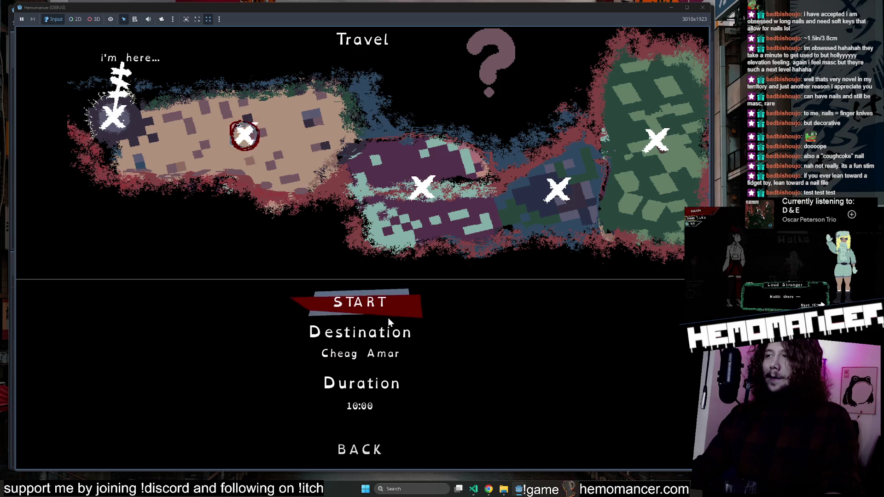
click(373, 304)
Fight through the enemies, take the Shoe stickers upgrade, and reach the Red Spool.
key(d)
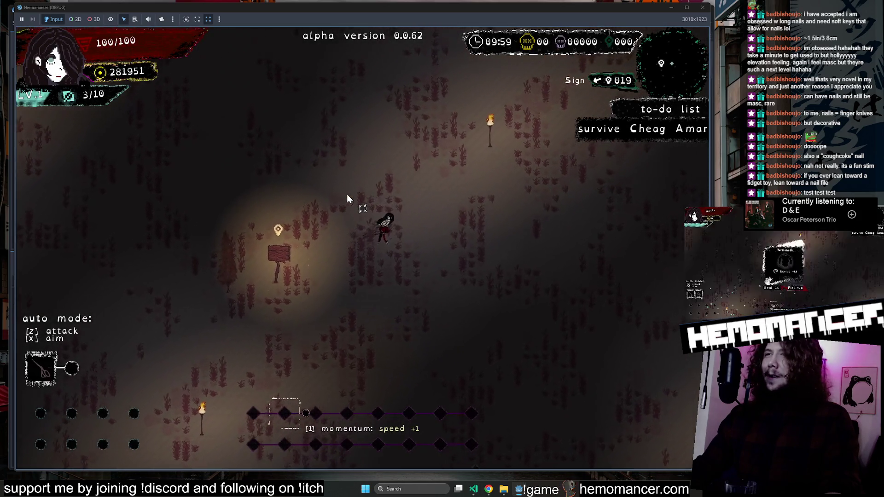
key(w)
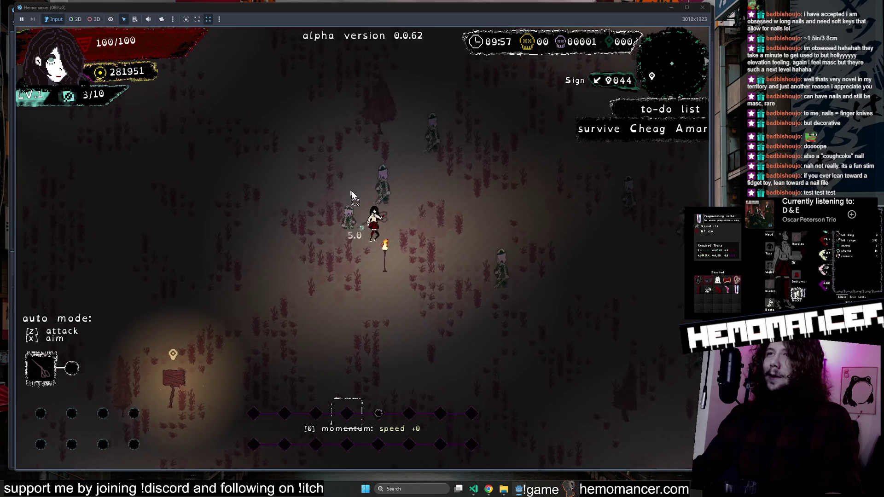
key(d)
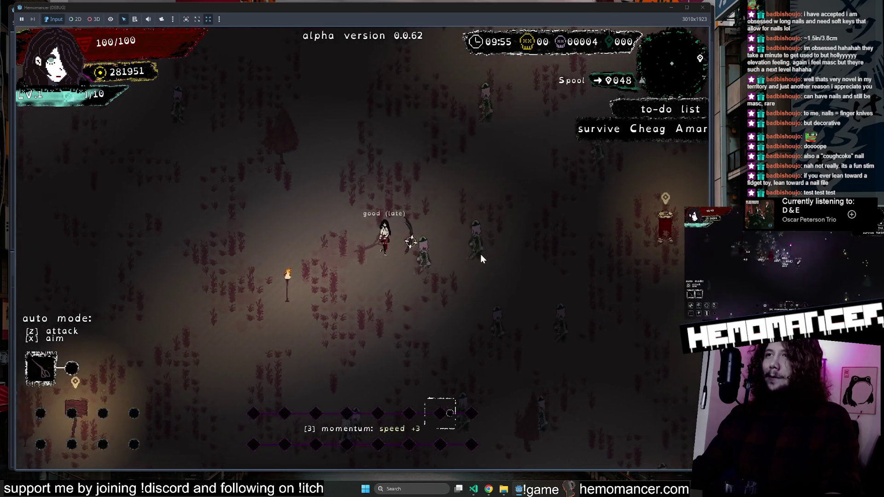
key(w)
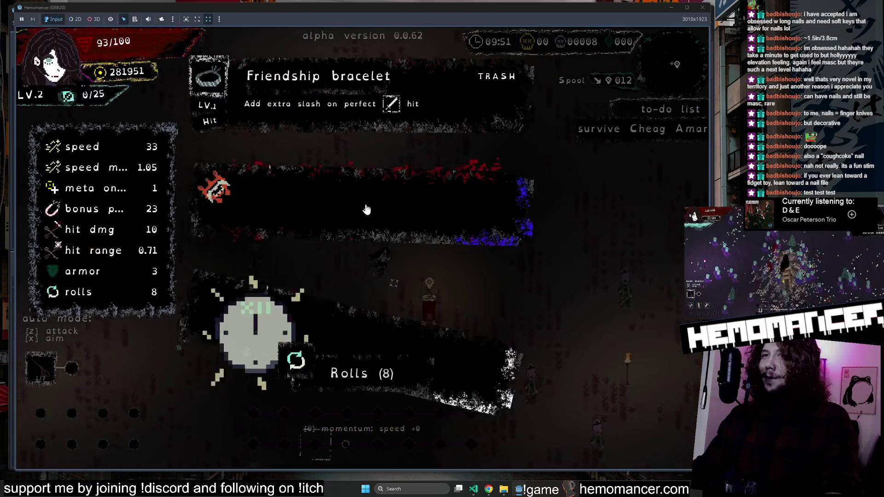
click(360, 207)
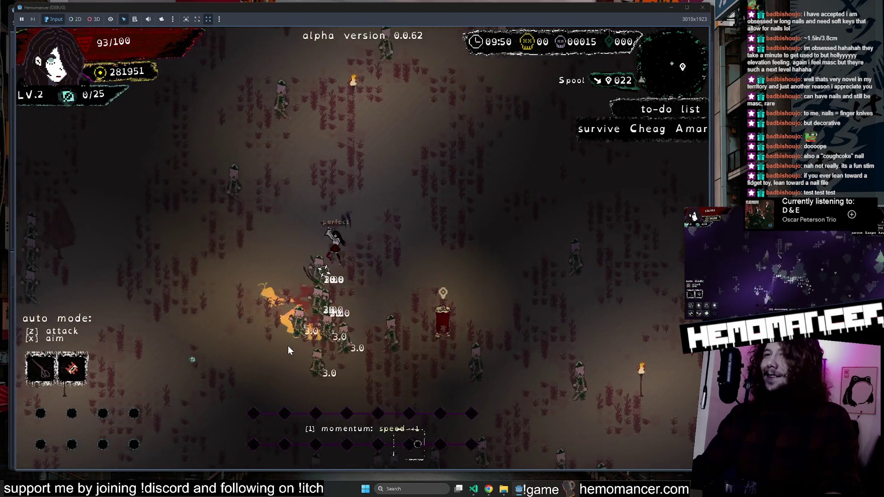
key(s)
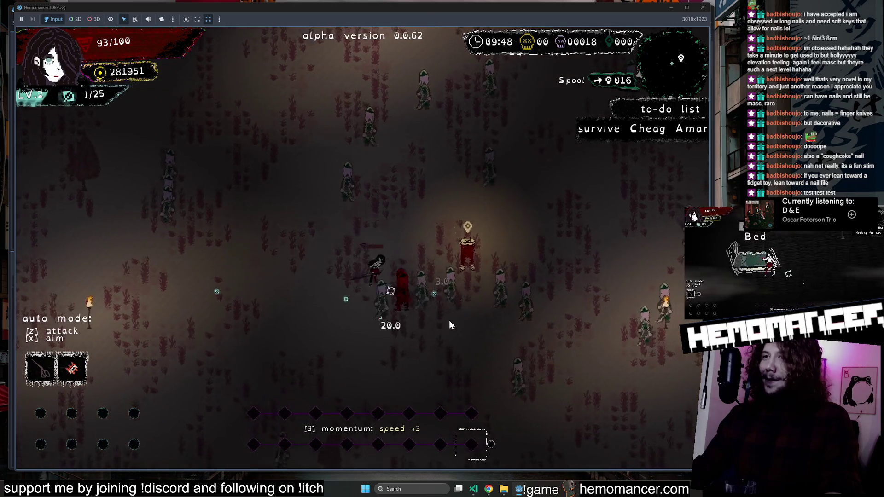
key(s)
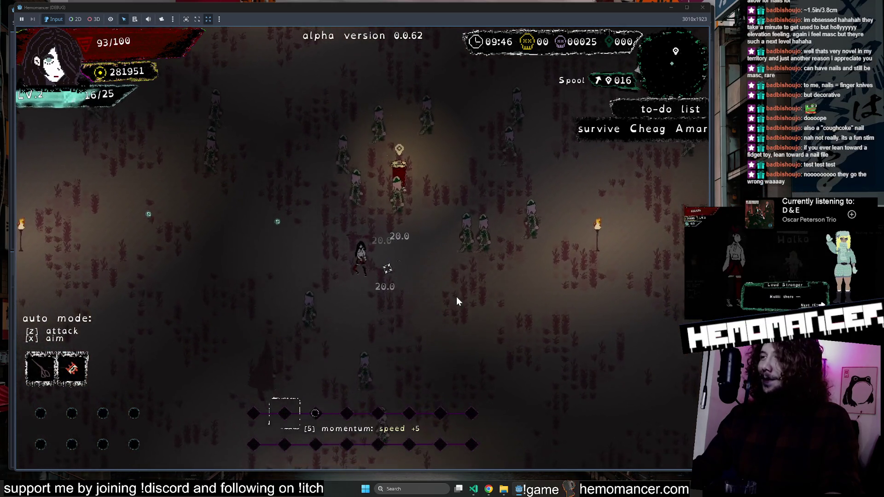
key(a)
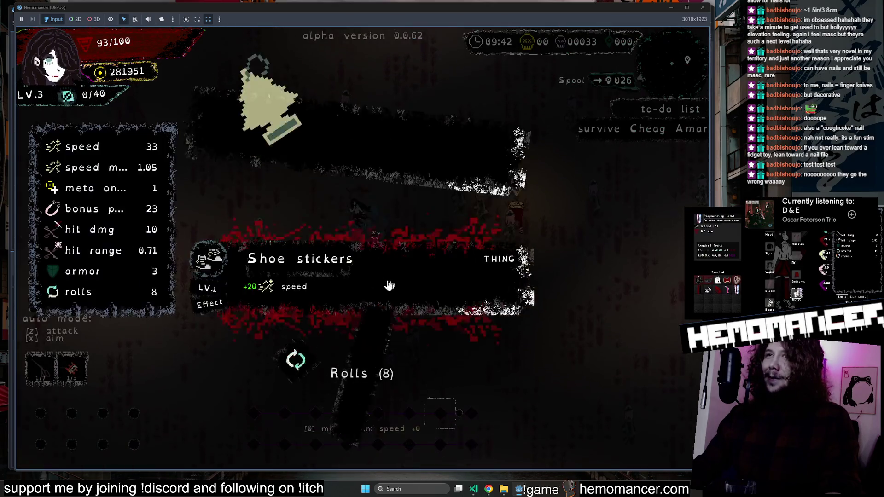
click(344, 210)
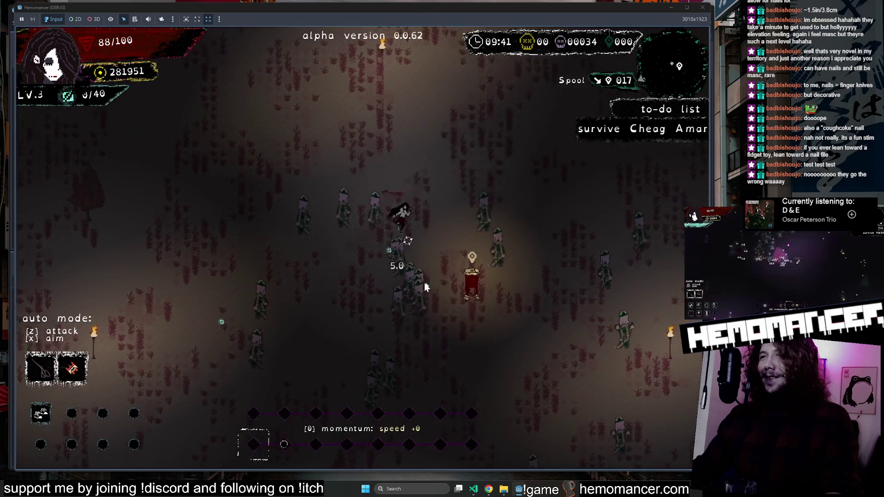
key(a)
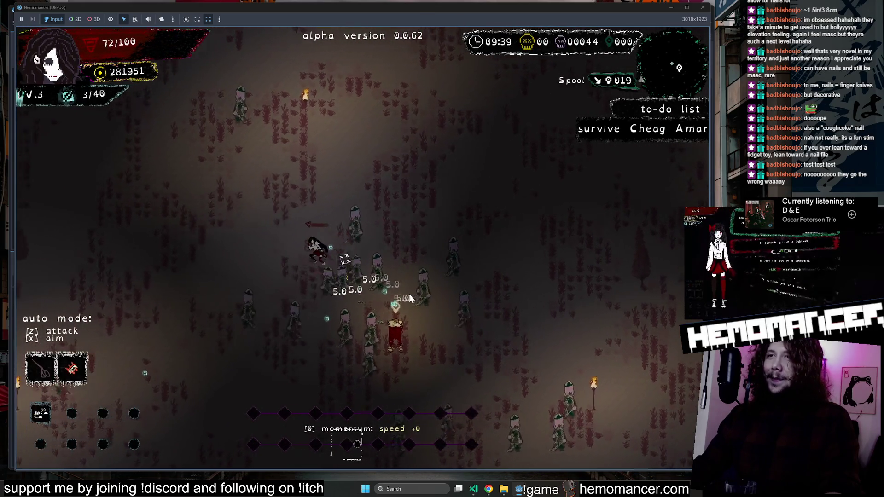
key(s)
key(d)
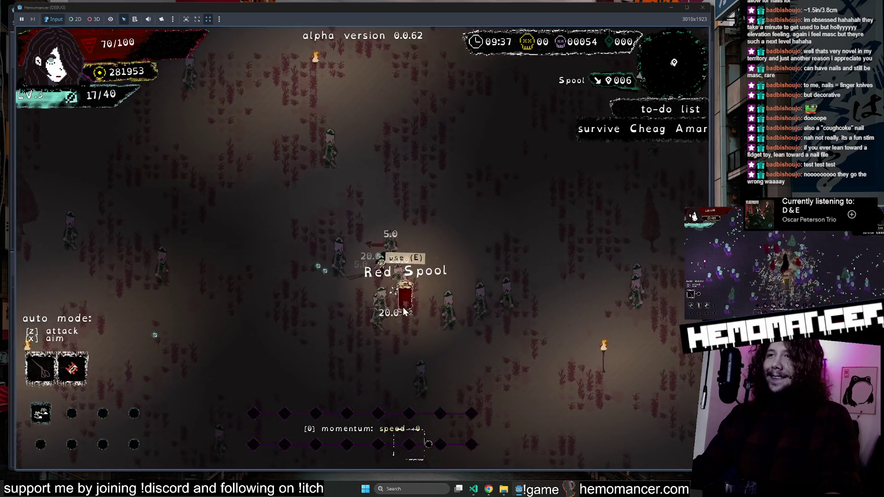
Use the Red Spool to raise max HP, then run down-right to collect another.
key(e)
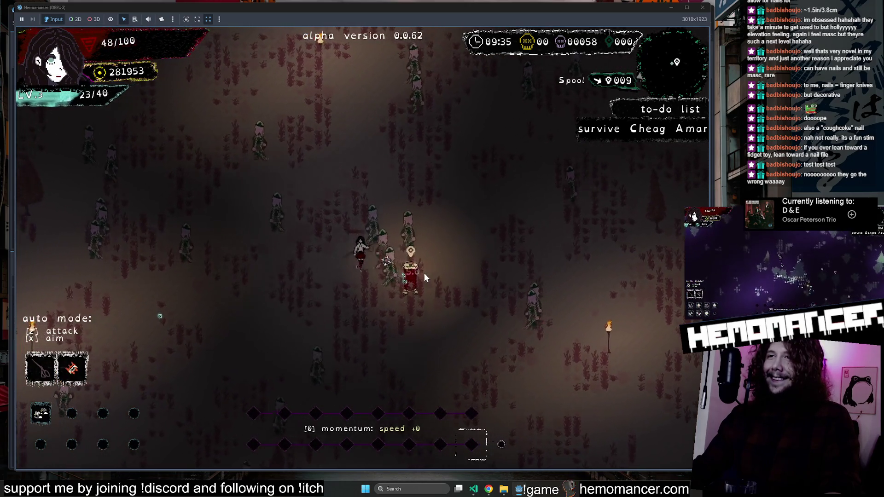
key(s)
key(d)
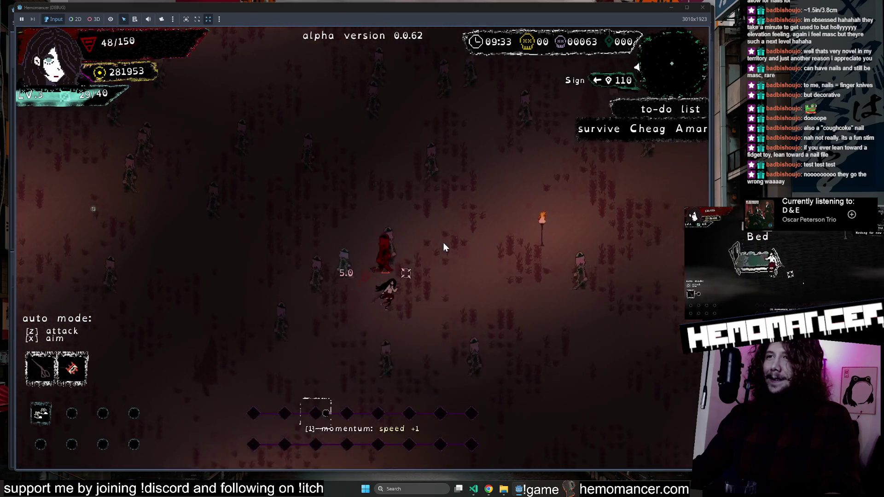
key(s)
key(d)
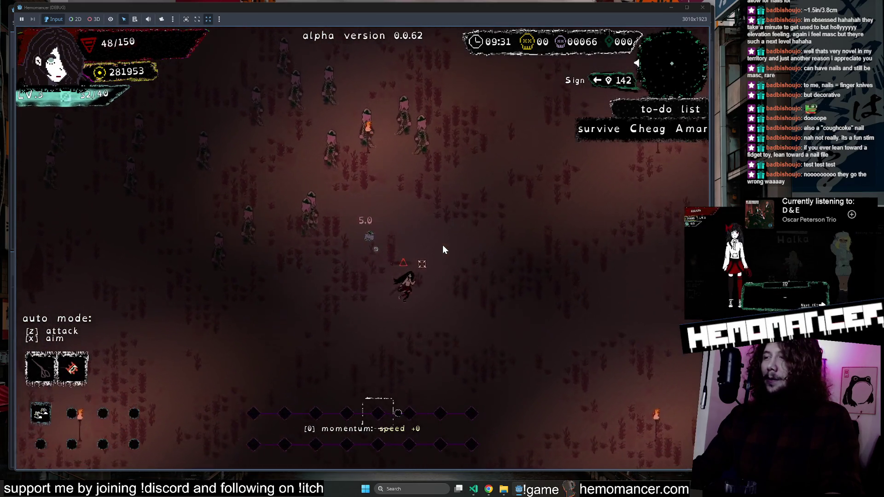
key(s)
key(d)
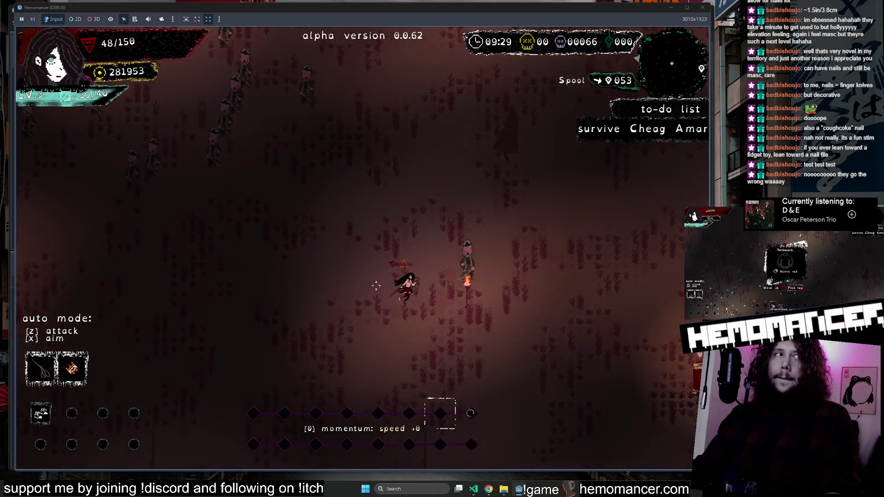
key(s)
key(d)
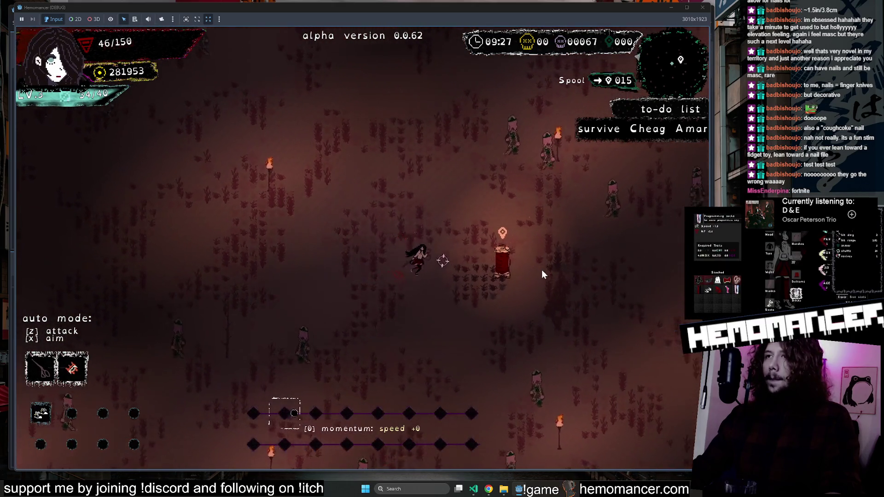
key(s)
key(d)
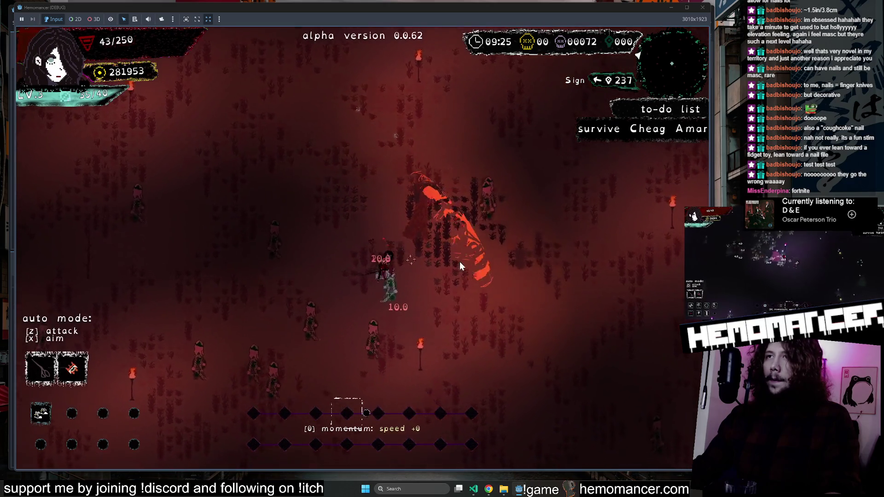
Collect the next Red Spool up-right, choose the Scissors level-up card, and pause the game.
key(w)
key(d)
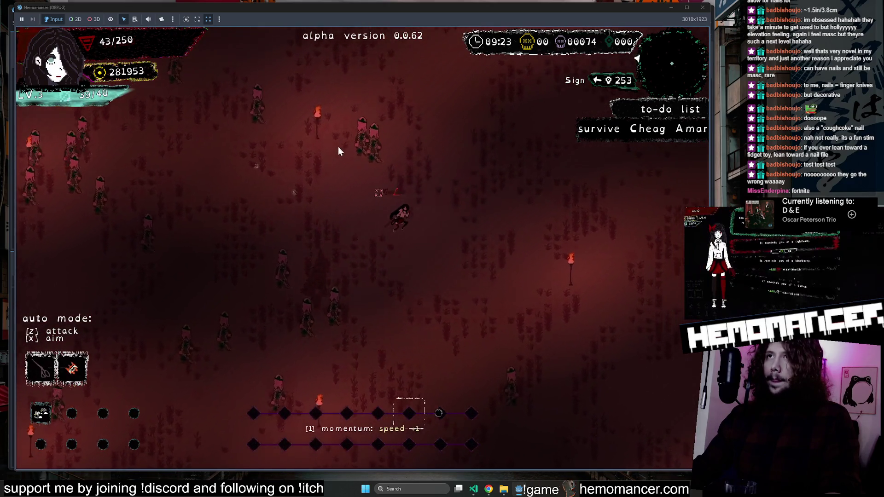
key(w)
key(d)
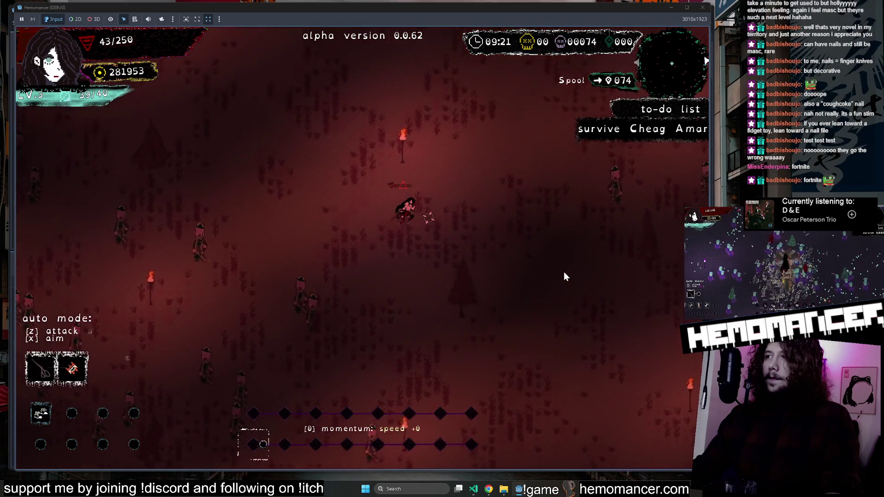
key(w)
key(d)
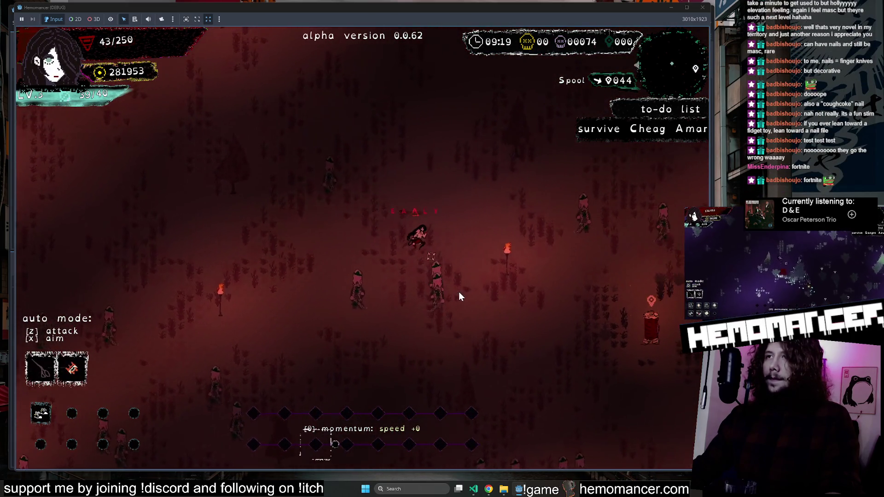
key(s)
key(d)
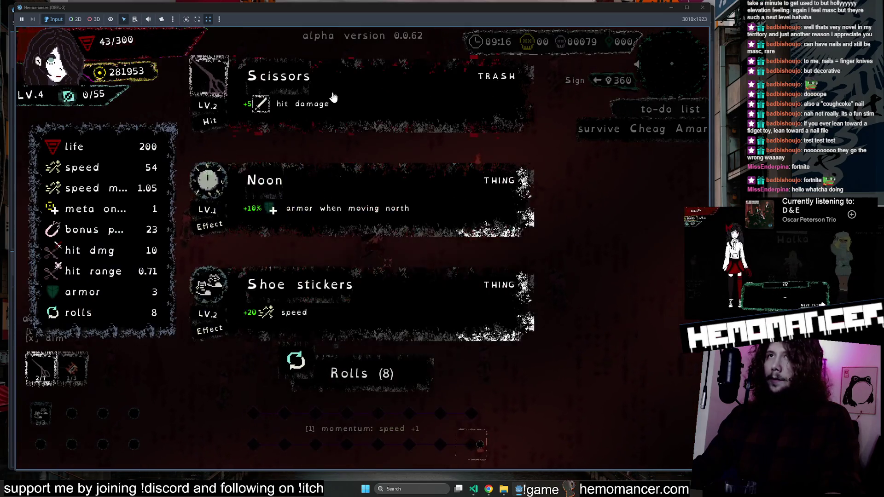
click(331, 95)
key(Escape)
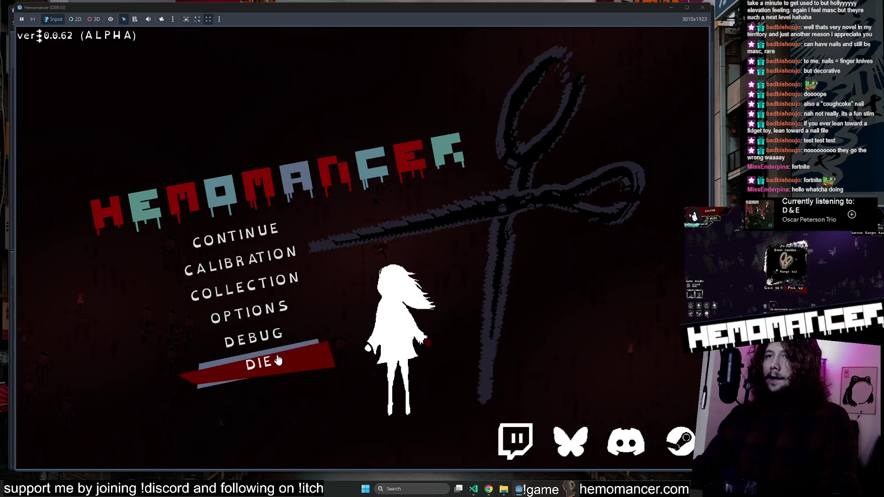
End the current run, start a new one, and travel from the signpole to Cheag Amar.
click(278, 360)
click(389, 248)
click(267, 234)
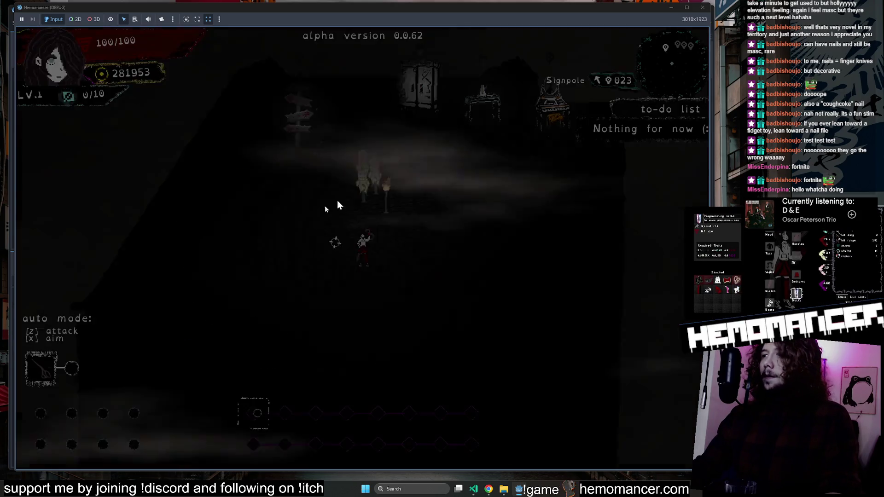
key(w)
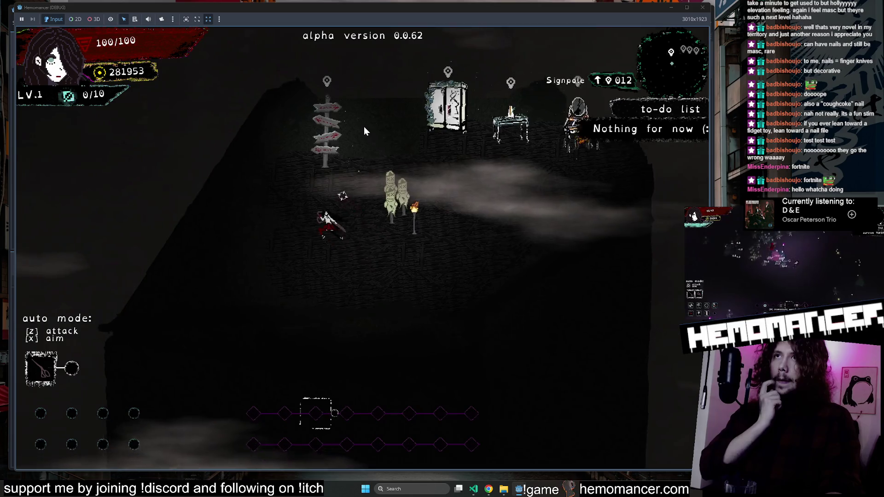
key(e)
key(d)
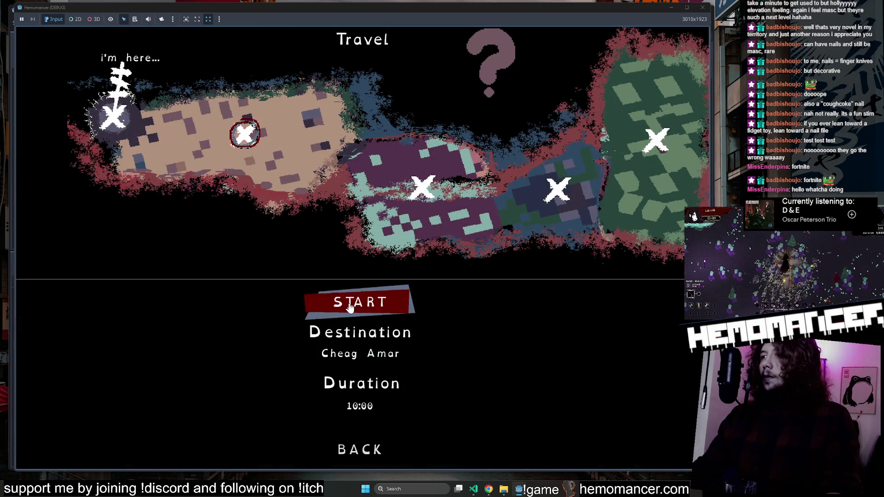
click(354, 308)
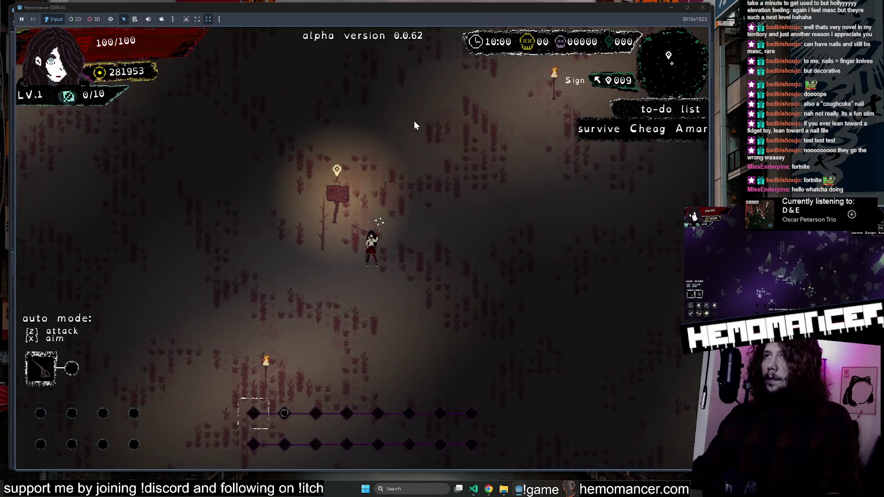
Walk up-right to the Red Spool and use it to raise max HP.
key(d)
key(w)
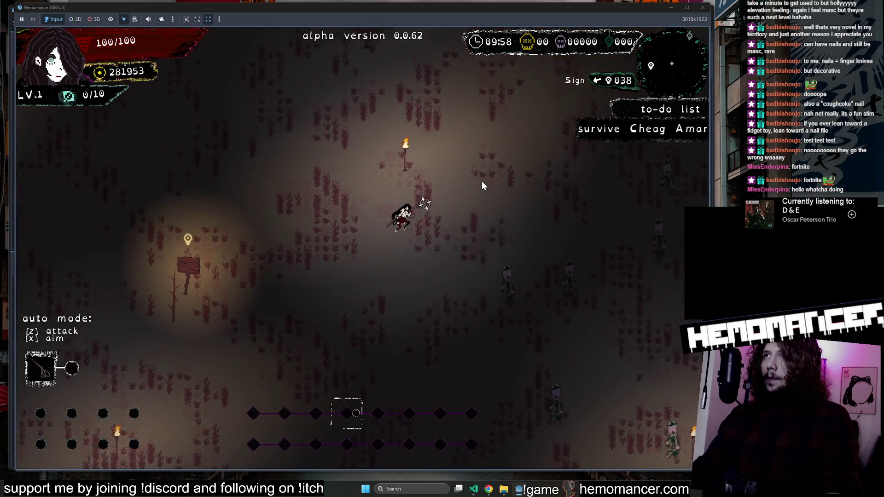
key(w)
key(d)
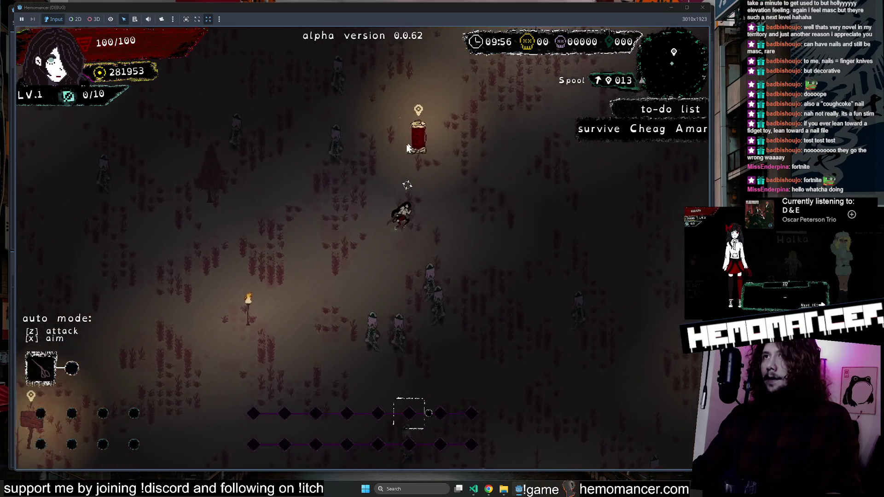
key(e)
key(w)
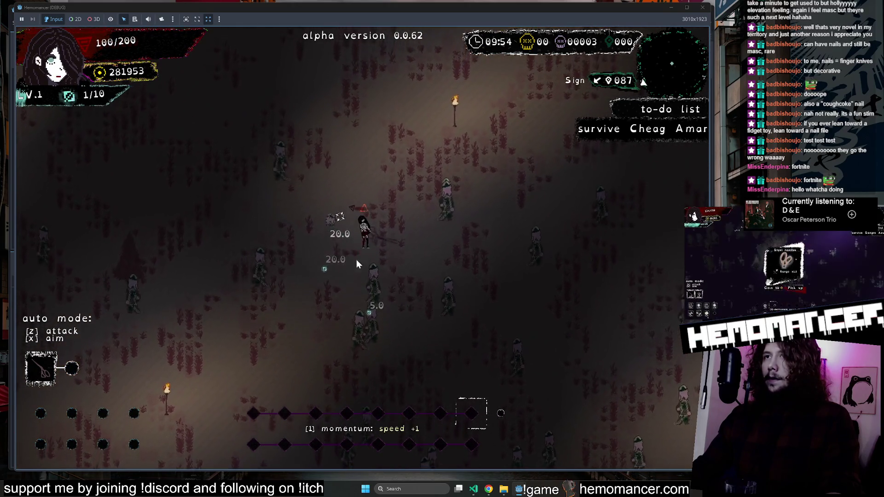
Cross the field past enemies, collecting Spools to the up-left and up-right.
key(w)
key(d)
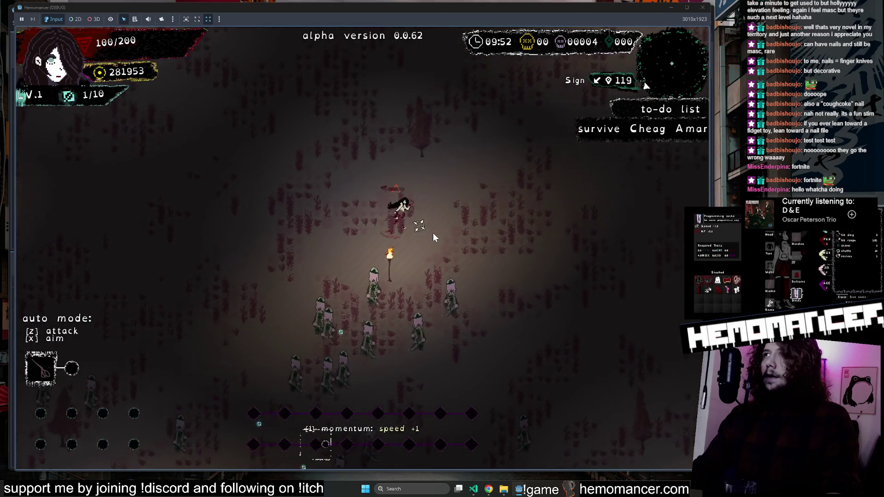
key(w)
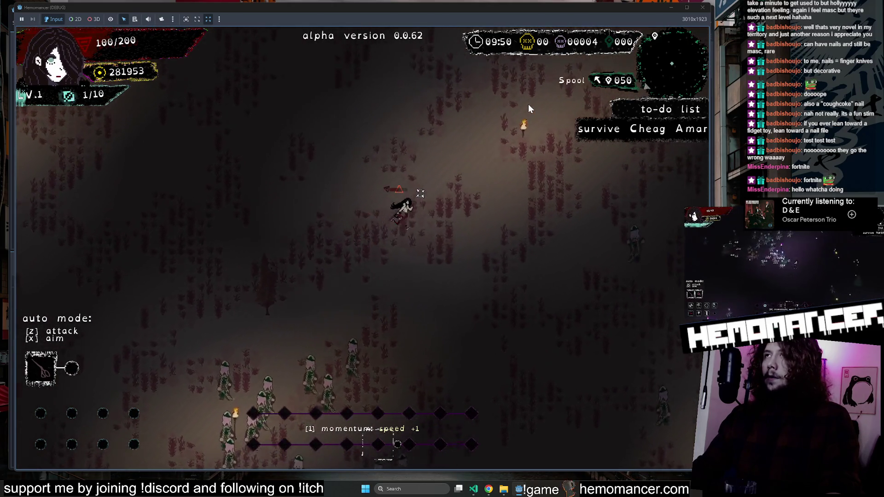
key(w)
key(a)
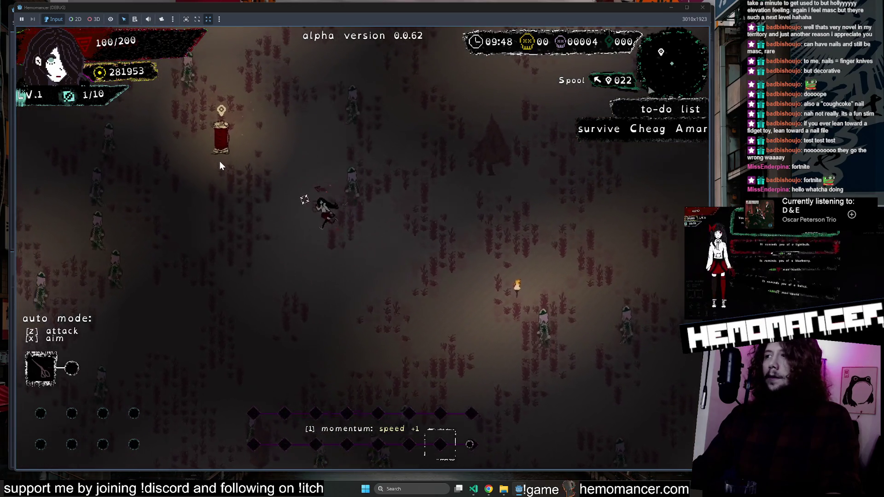
key(w)
key(a)
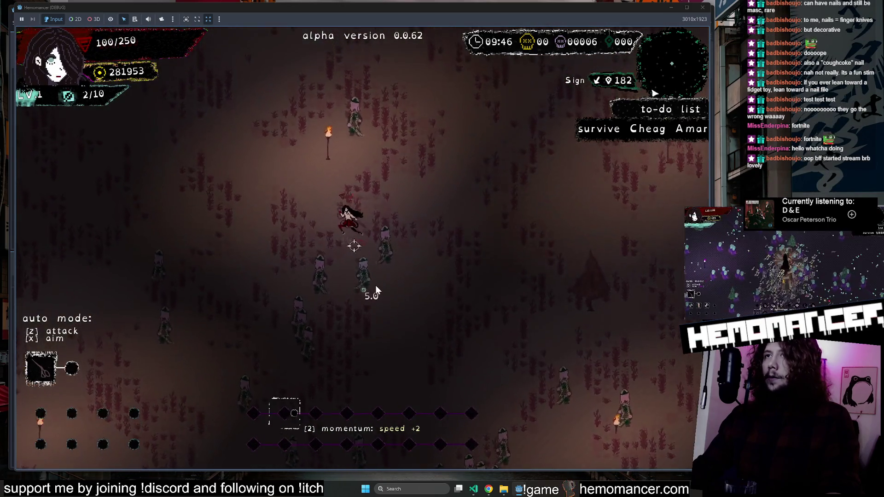
key(w)
key(a)
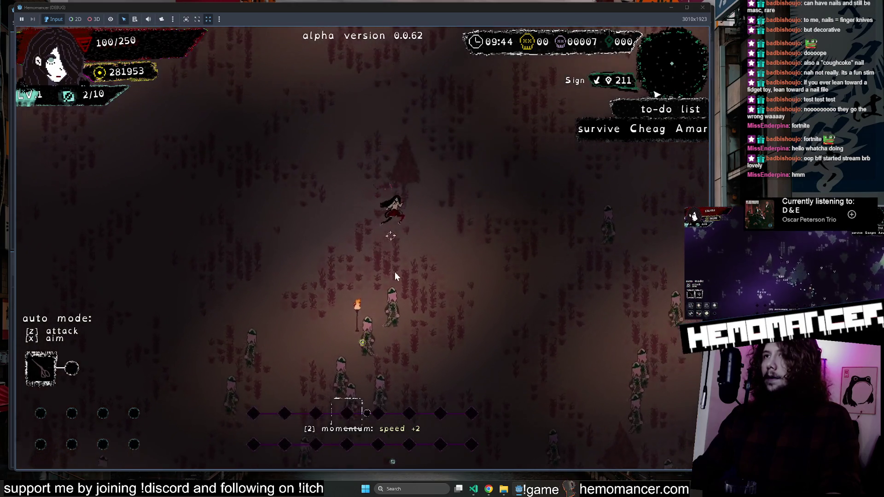
key(w)
key(d)
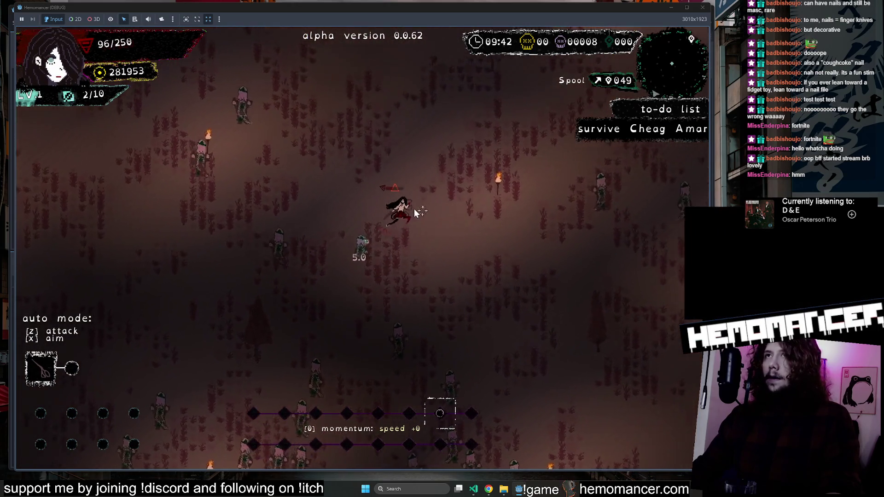
key(w)
key(d)
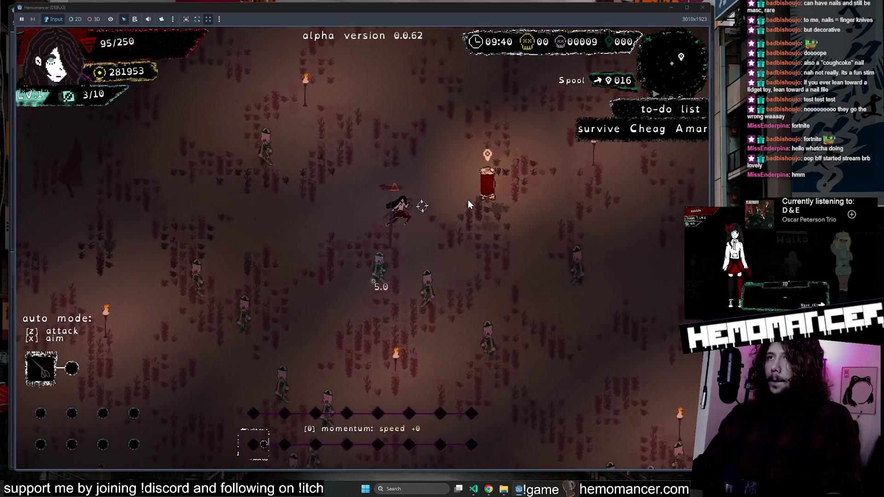
key(w)
key(d)
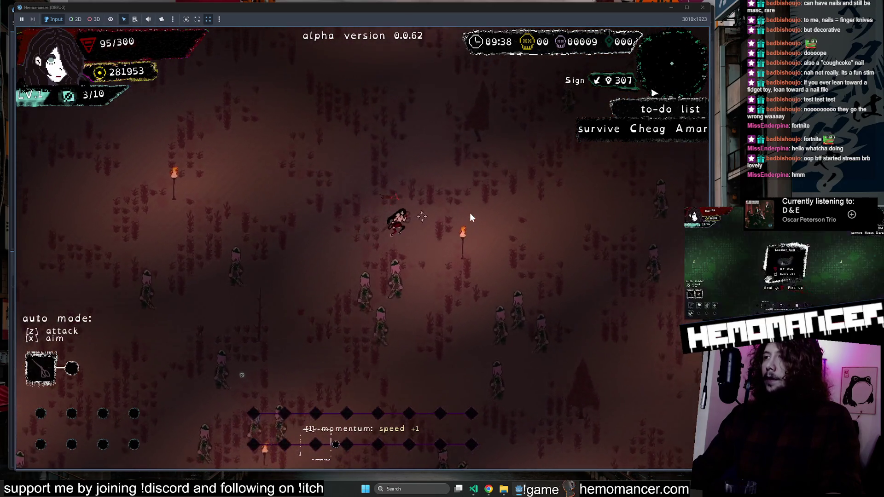
key(w)
key(d)
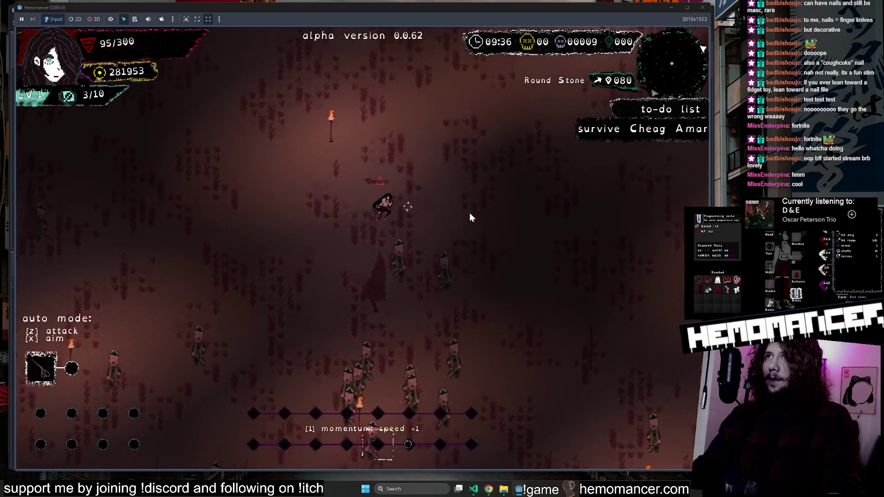
Walk past the Round Stone onto the next Spool, use it, and close the debug run.
key(w)
key(d)
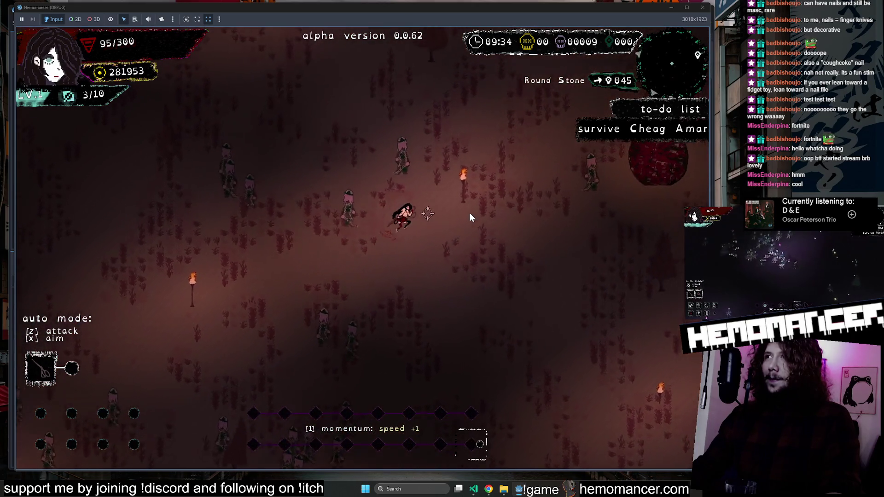
key(w)
key(d)
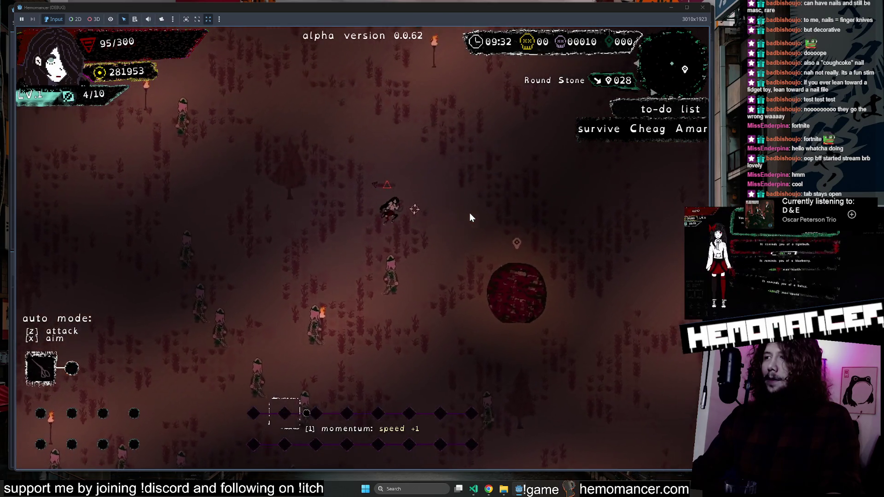
key(w)
key(d)
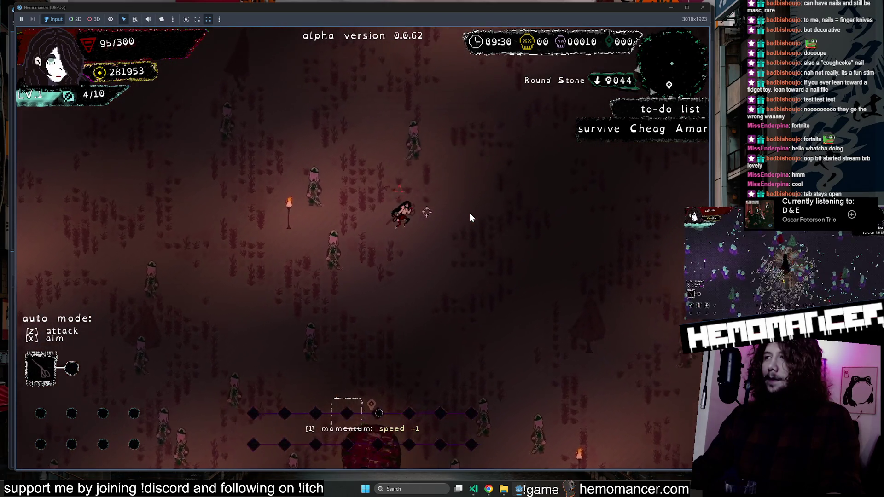
key(w)
key(d)
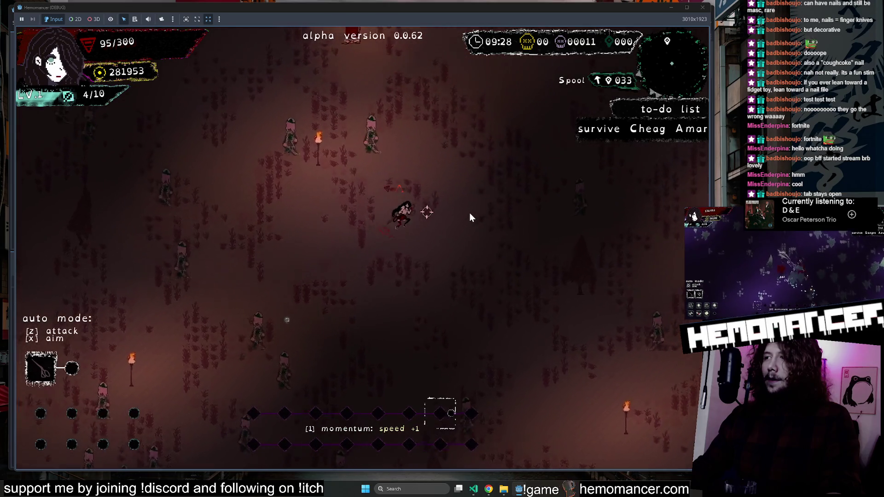
key(w)
key(d)
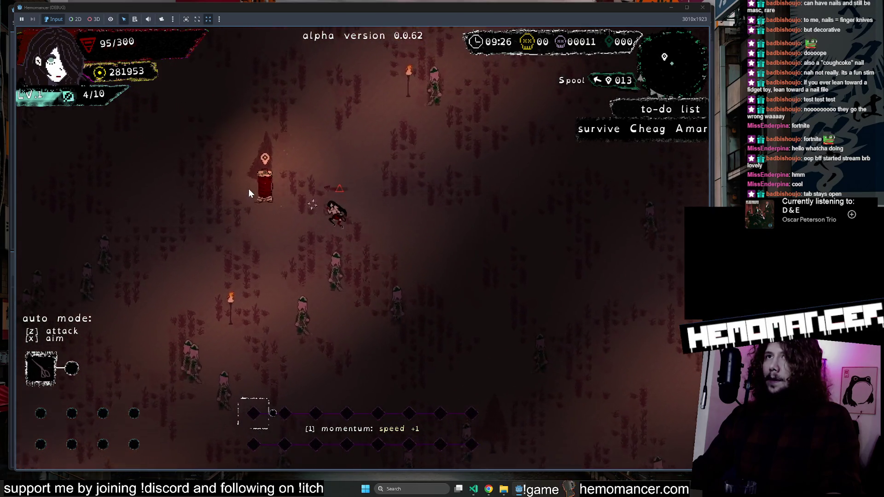
key(w)
key(a)
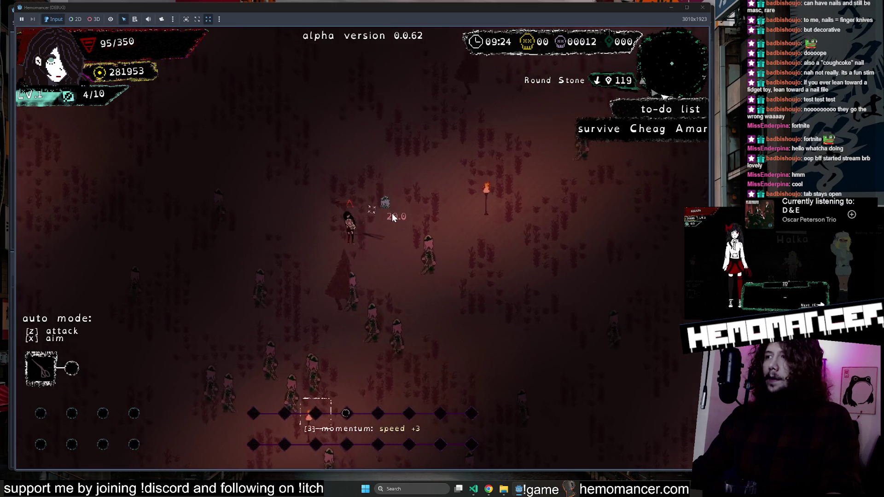
key(s)
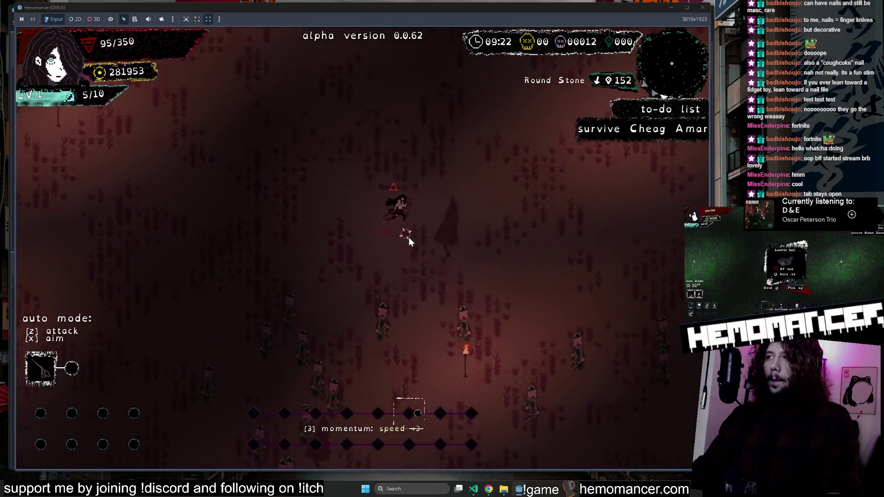
key(w)
key(d)
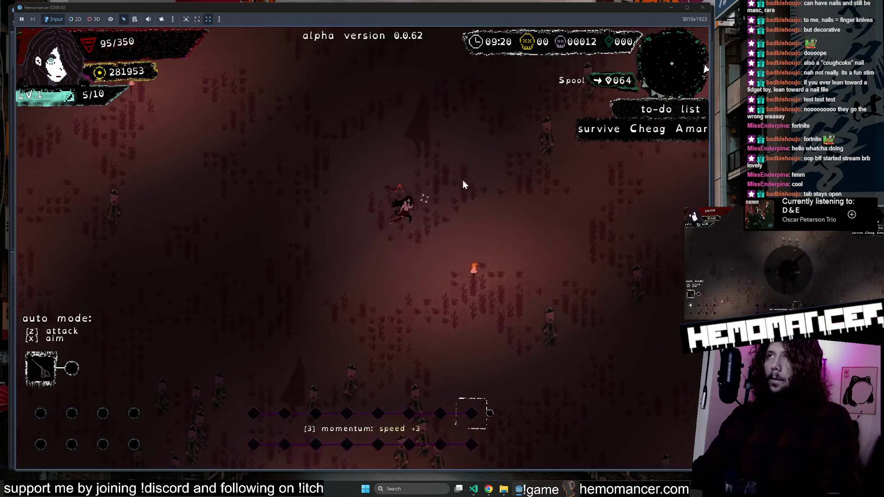
key(d)
key(s)
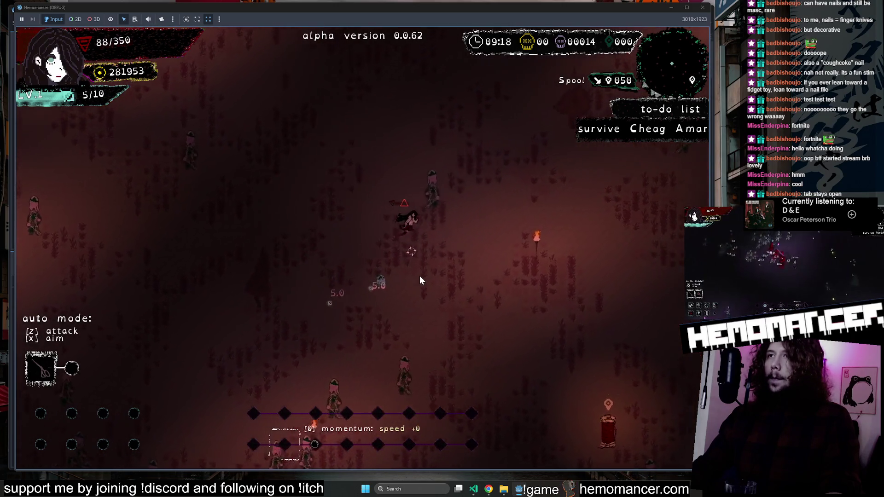
key(d)
key(s)
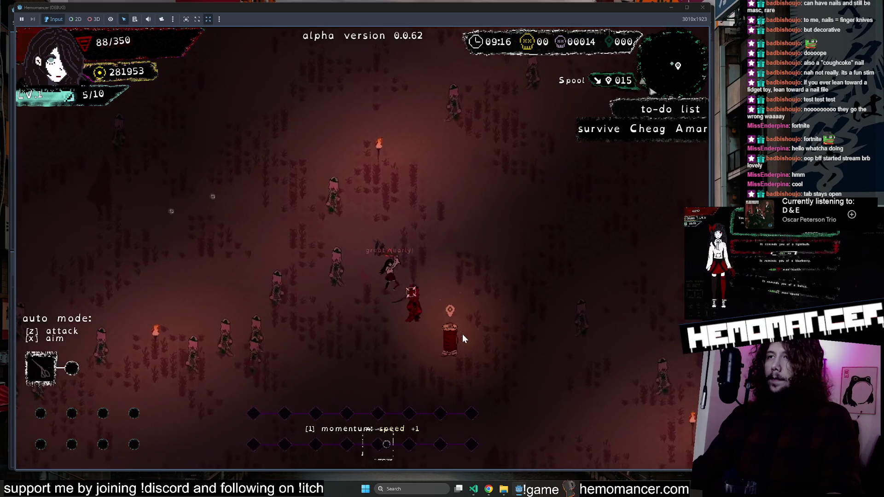
key(e)
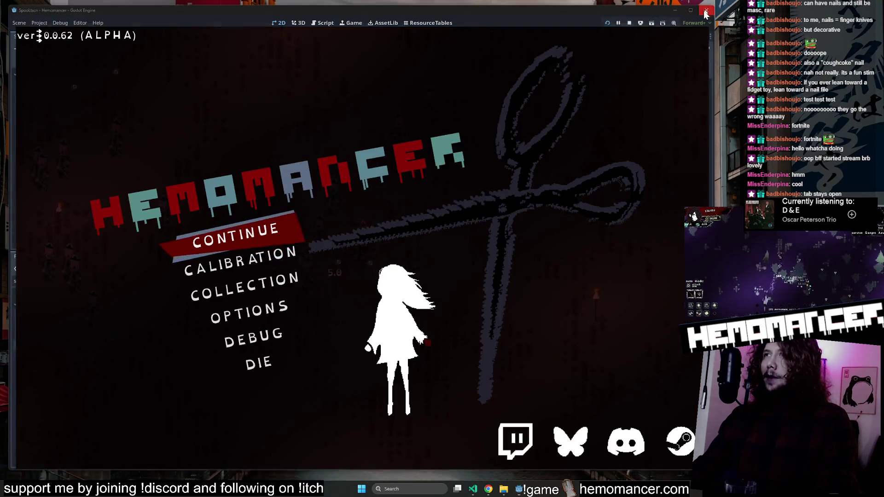
click(702, 8)
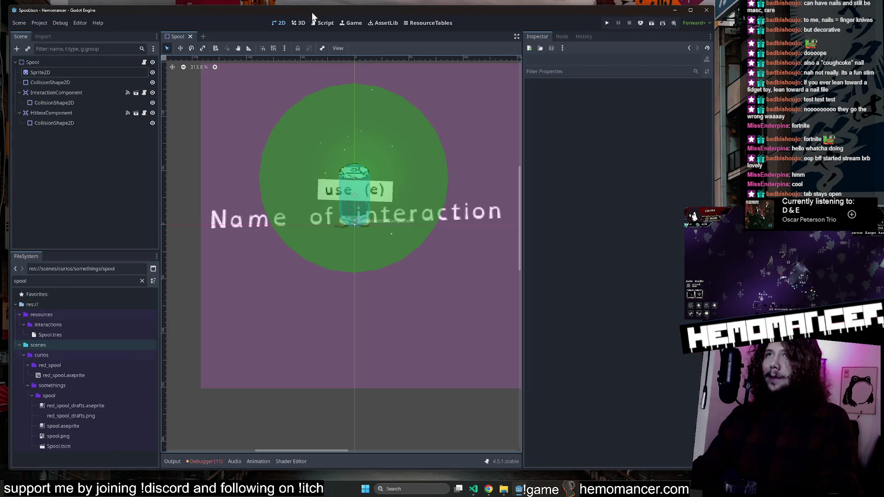
Select the Spool's Sprite2D node and reimport spool.aseprite.
click(42, 72)
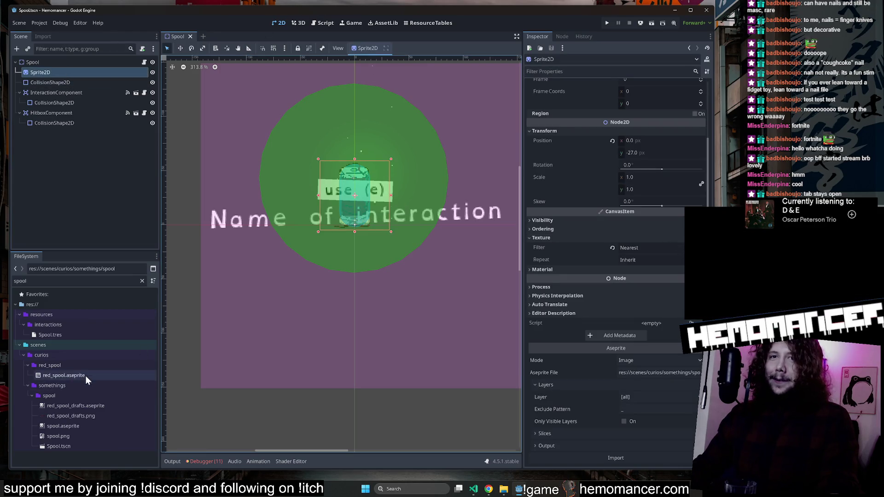
click(83, 427)
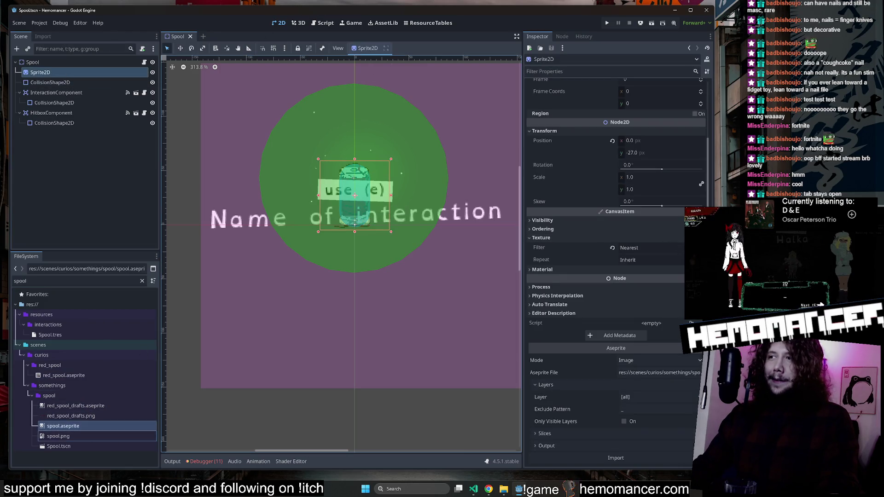
click(650, 459)
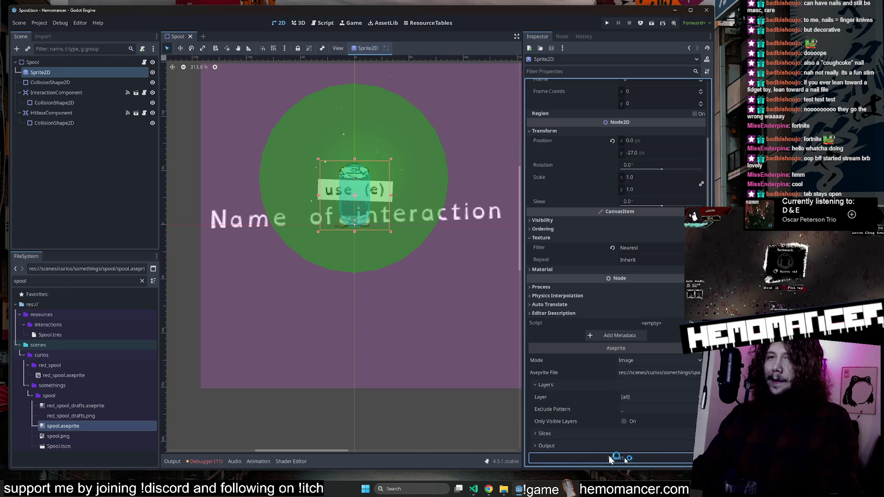
Open spool.aseprite in Aseprite as the external editor.
right_click(98, 428)
click(160, 464)
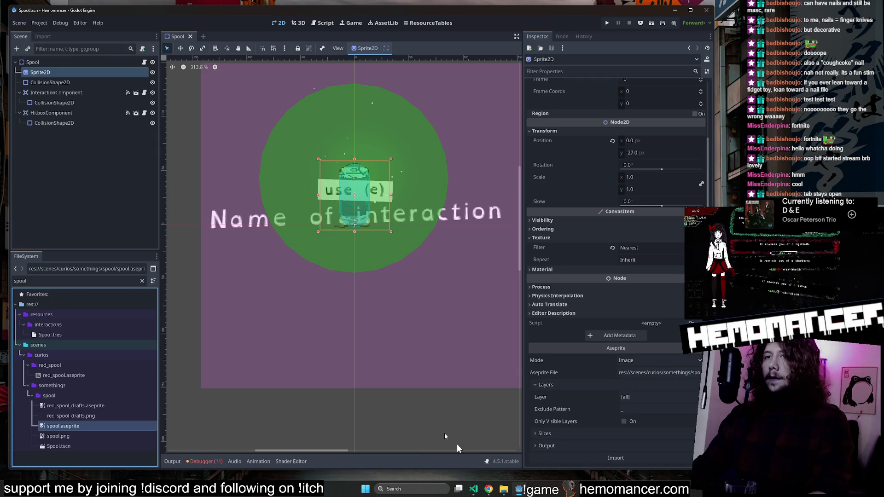
scroll(424, 208, up, 4)
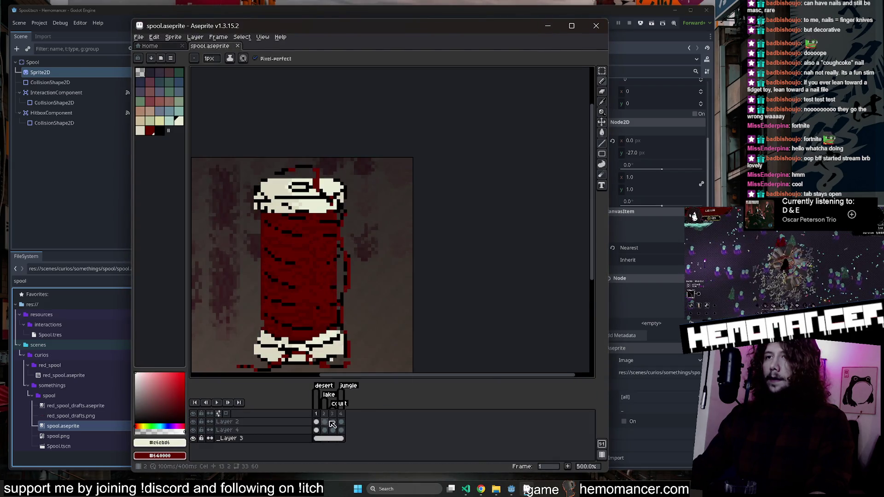
Step through the spool frames and inspect the desert tag's properties, undoing an accidental cel deletion.
click(330, 418)
click(330, 419)
click(331, 419)
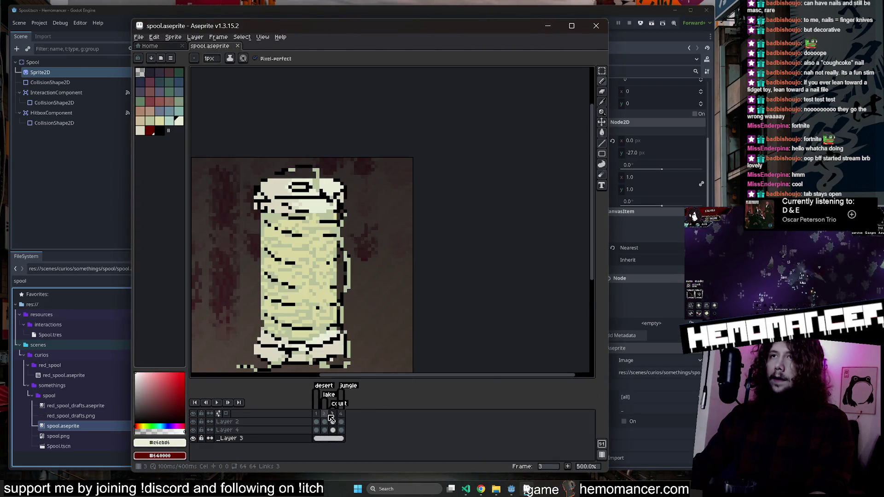
scroll(541, 256, down, 2)
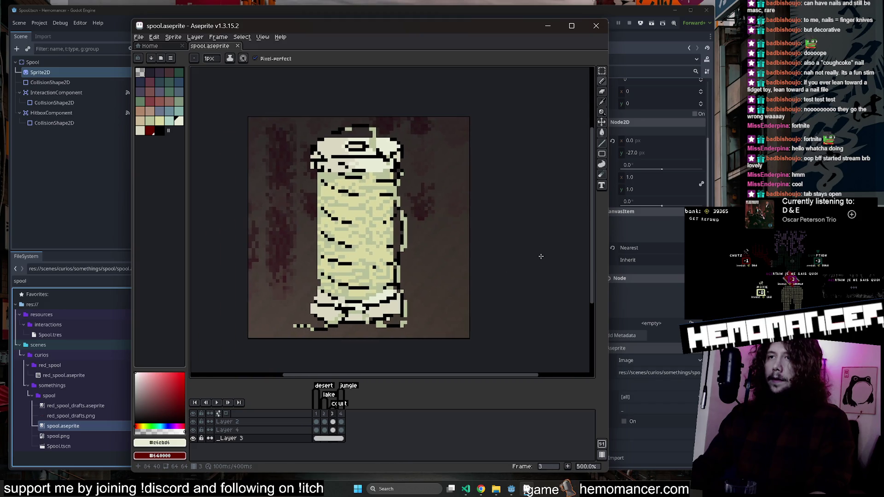
double_click(324, 386)
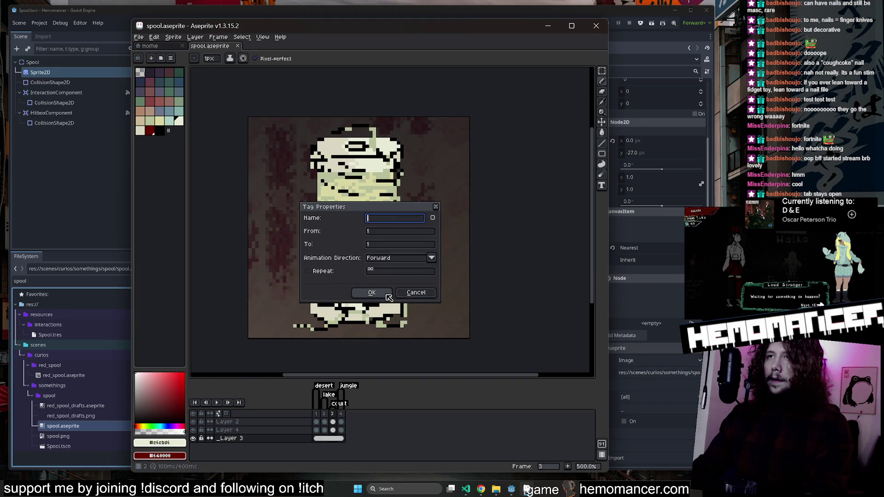
click(410, 296)
double_click(324, 387)
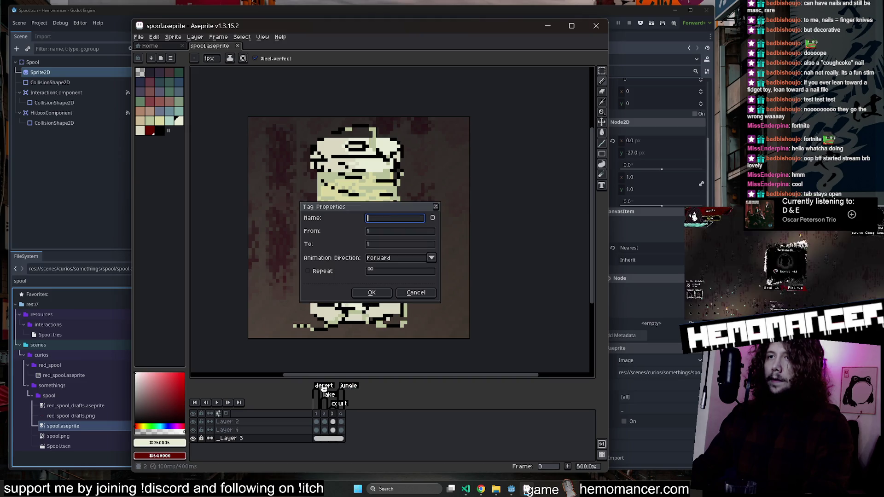
click(429, 291)
double_click(325, 386)
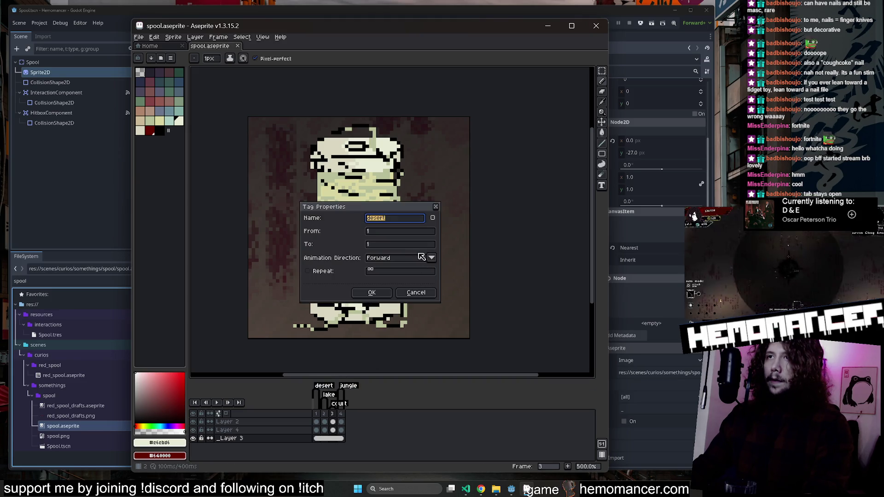
click(436, 207)
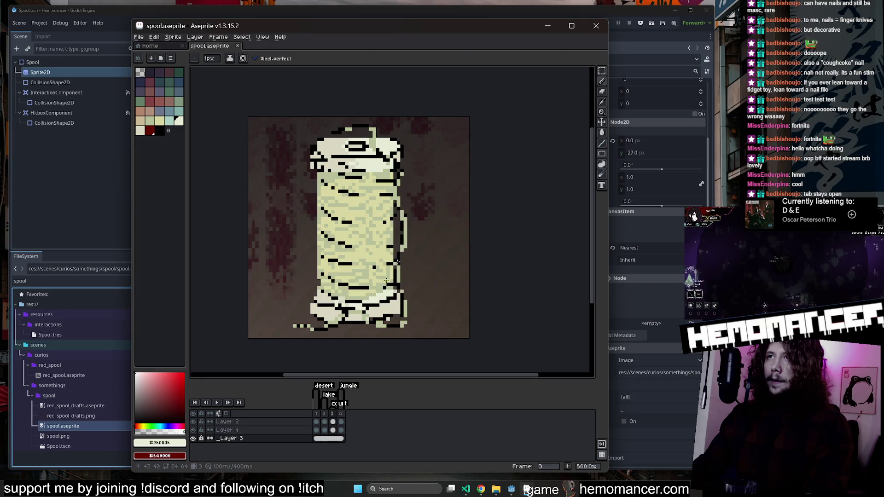
key(Delete)
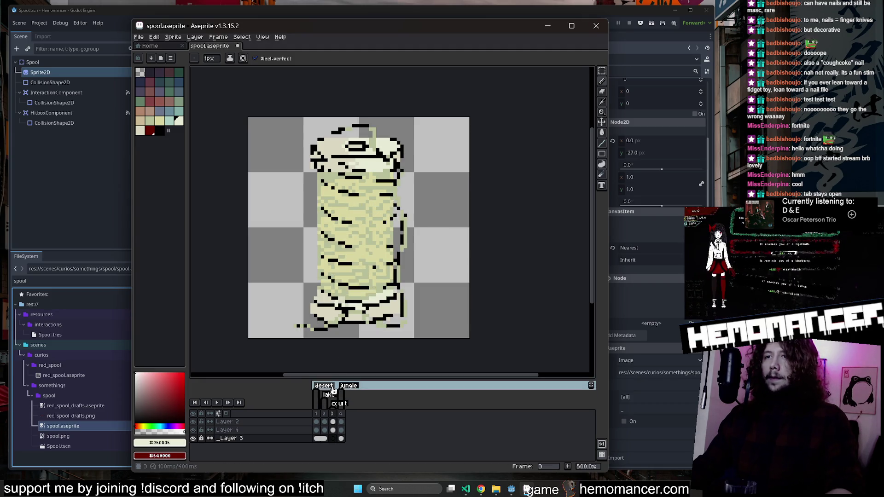
key(ctrl+z)
Remove the lake and desert tags by emptying their names, and delete the jungle tag.
double_click(328, 389)
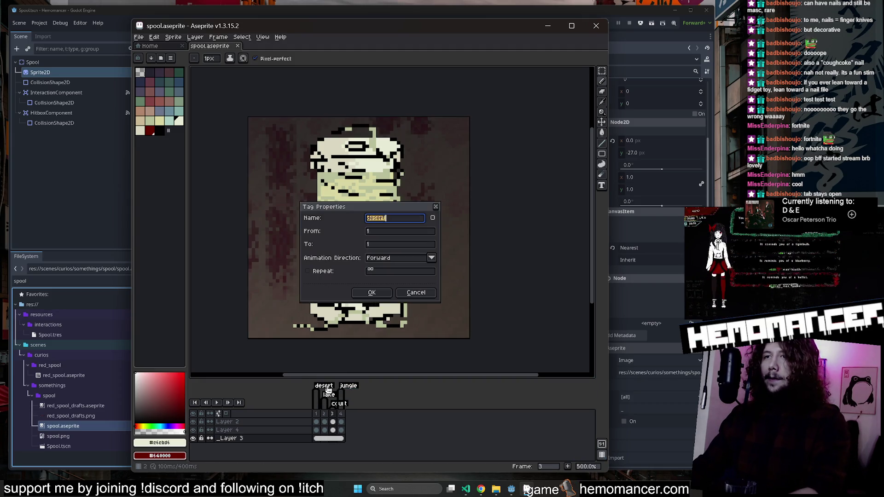
click(436, 207)
double_click(333, 404)
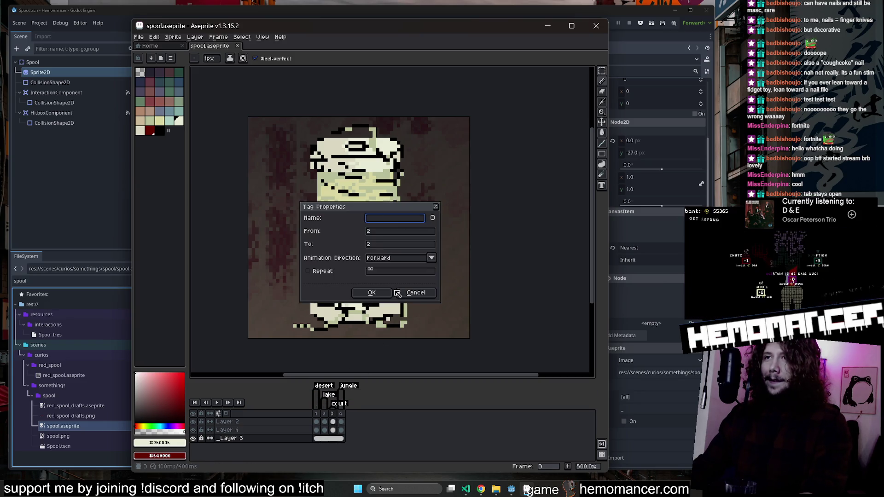
click(387, 294)
double_click(330, 391)
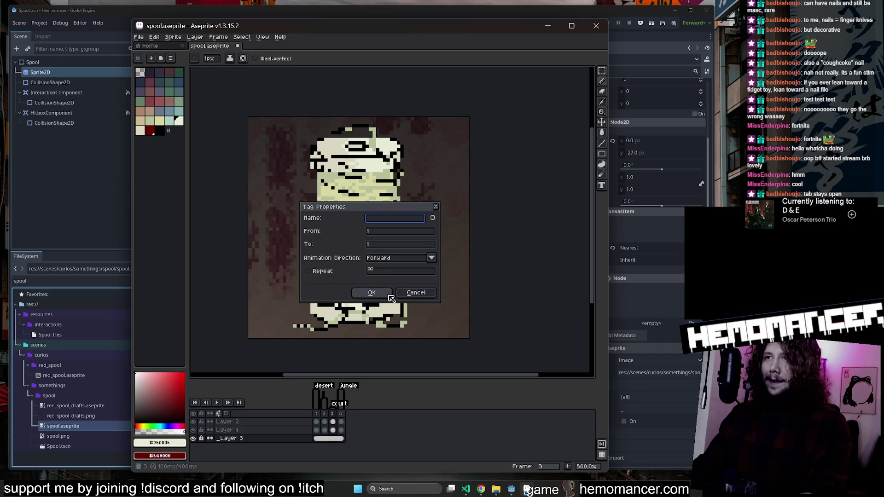
click(389, 296)
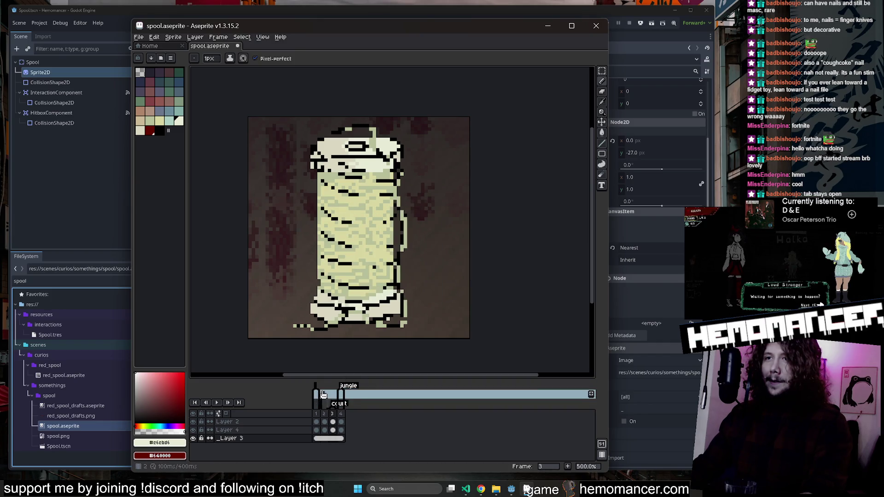
click(367, 400)
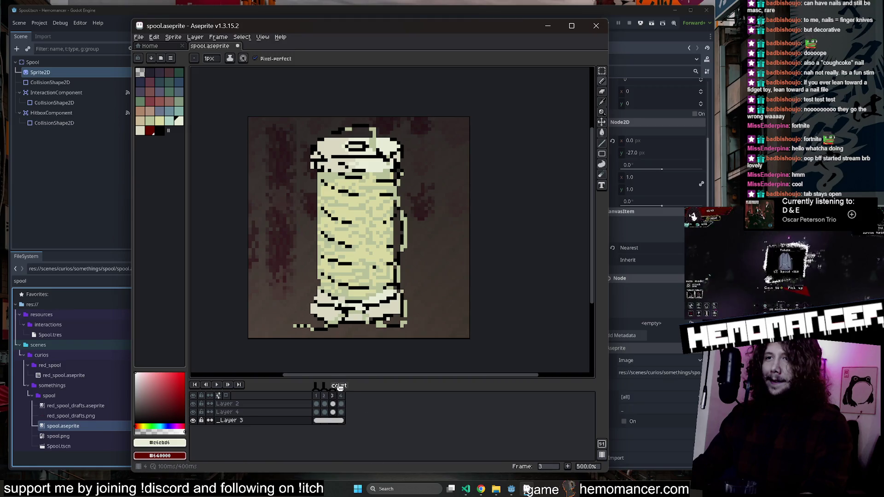
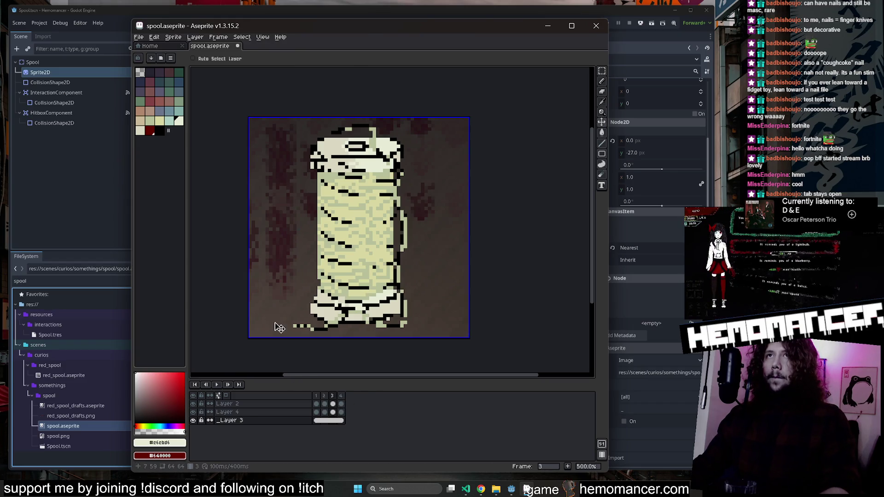
Show frame 1, the red-wound spool variant, in Aseprite's timeline.
click(316, 397)
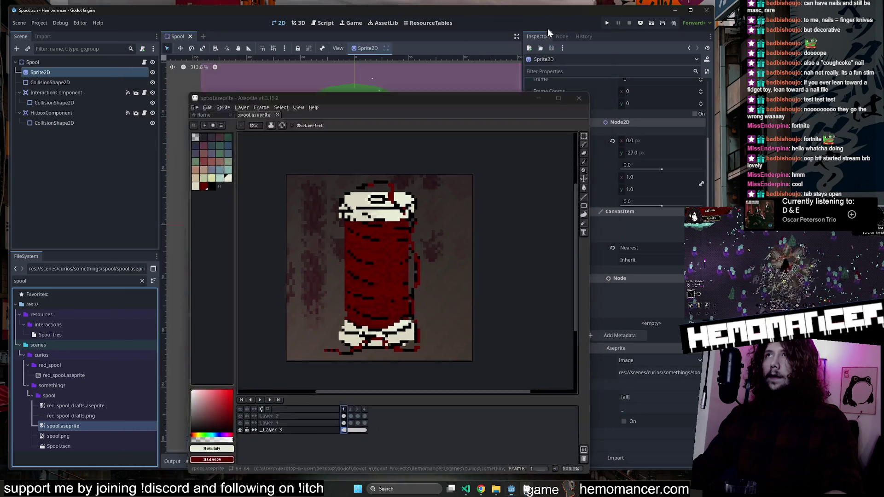
Select the Sprite2D node and reimport the changed spool.aseprite as a four-spool strip.
click(547, 28)
click(58, 82)
click(59, 73)
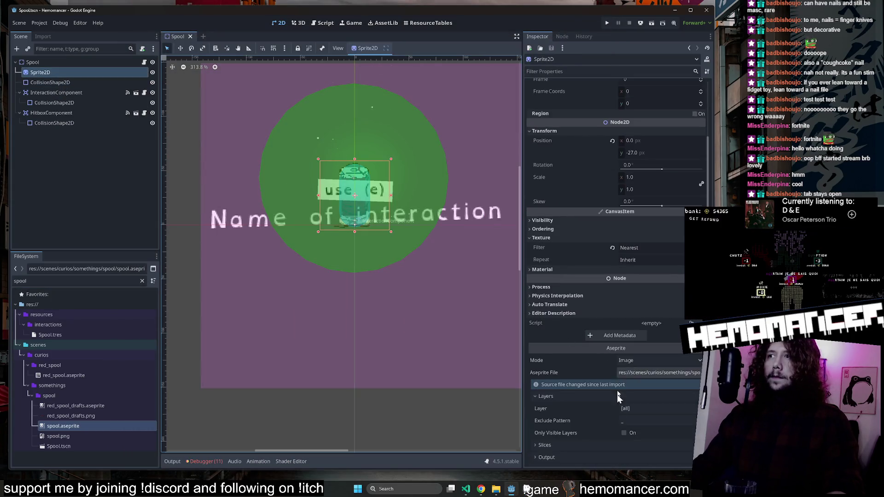
scroll(626, 446, down, 1)
click(627, 461)
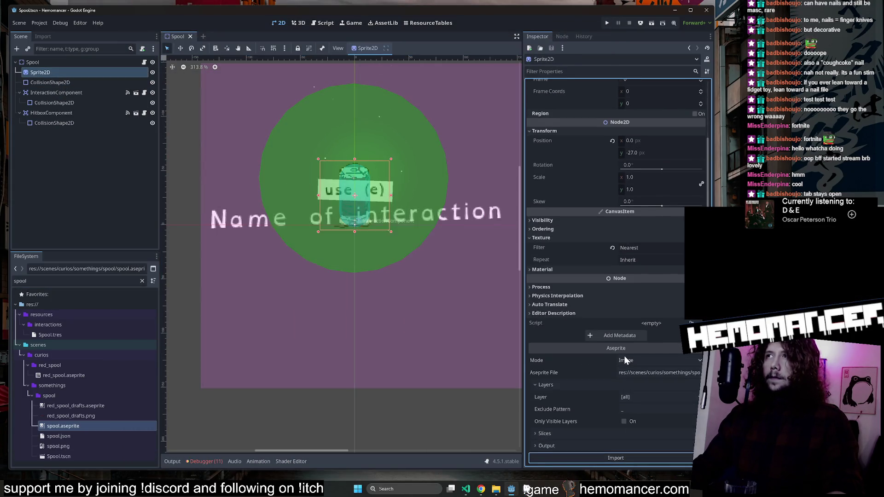
click(645, 94)
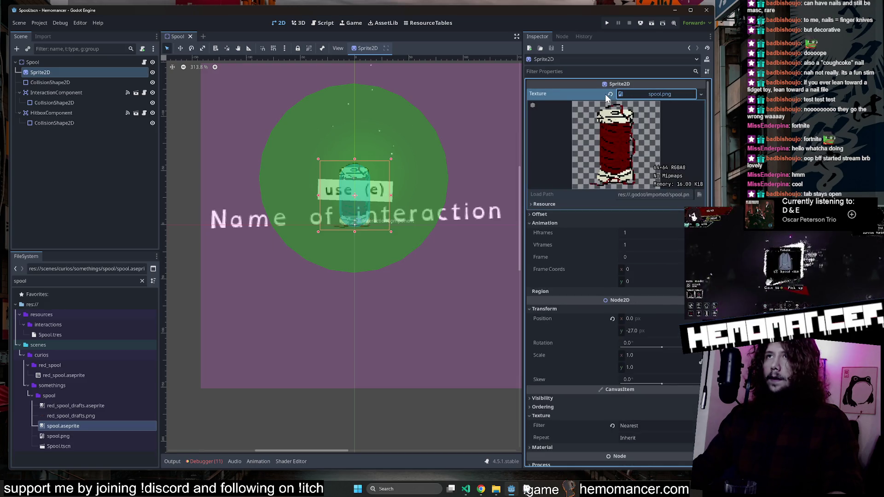
Split the spool texture into 3 horizontal frames, then save the scene and run the game with F5.
click(46, 37)
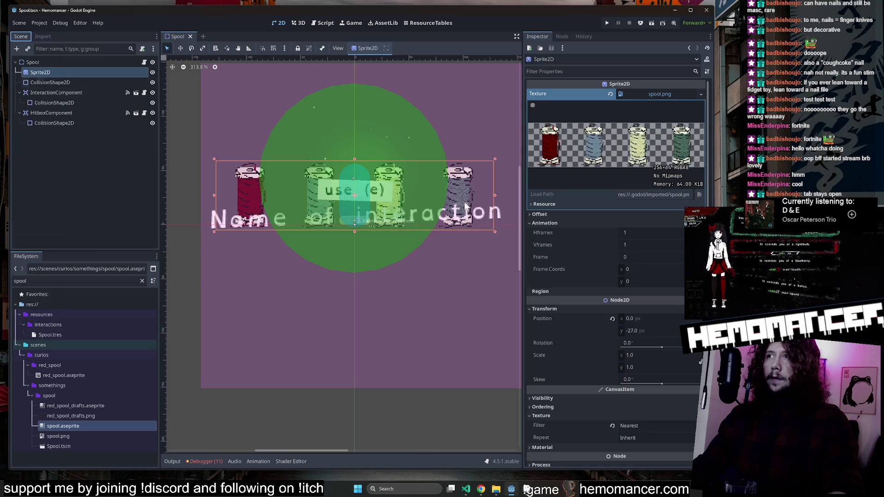
scroll(298, 237, up, 3)
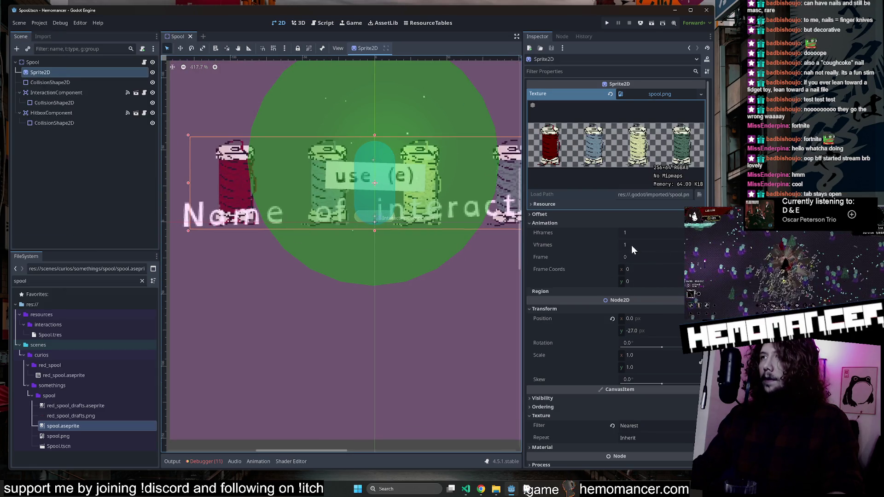
click(701, 243)
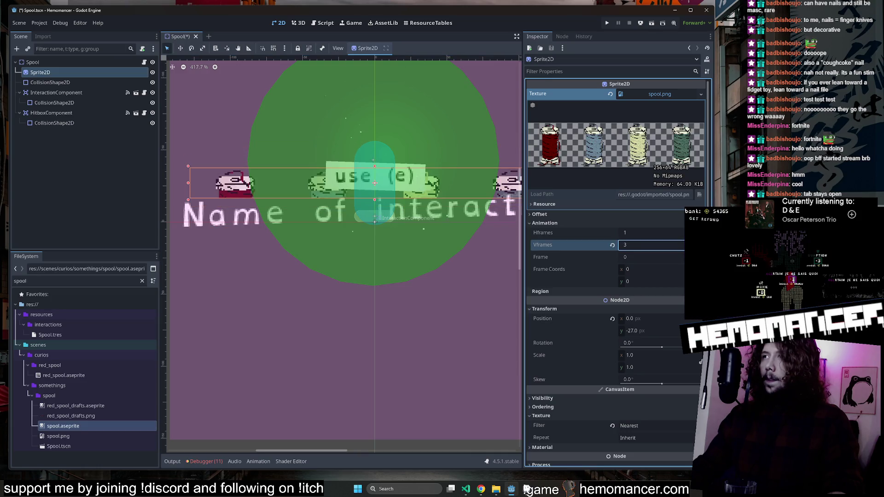
click(701, 247)
click(701, 247)
click(702, 231)
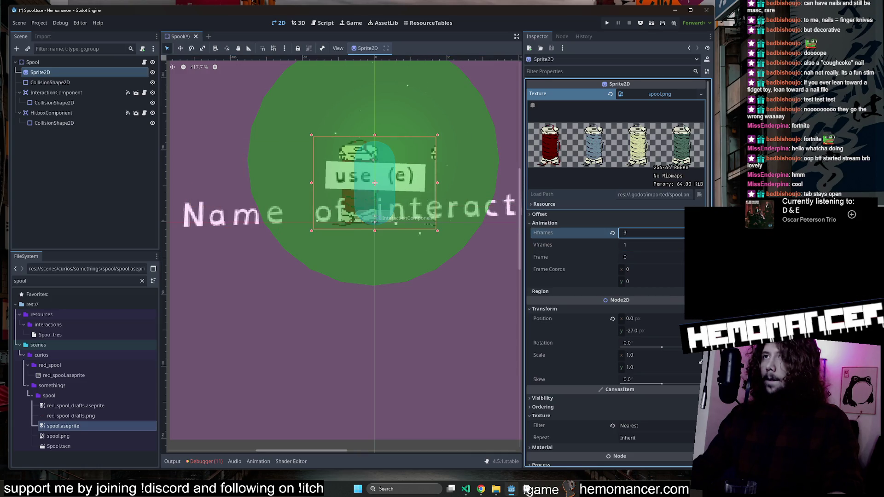
click(336, 283)
key(F5)
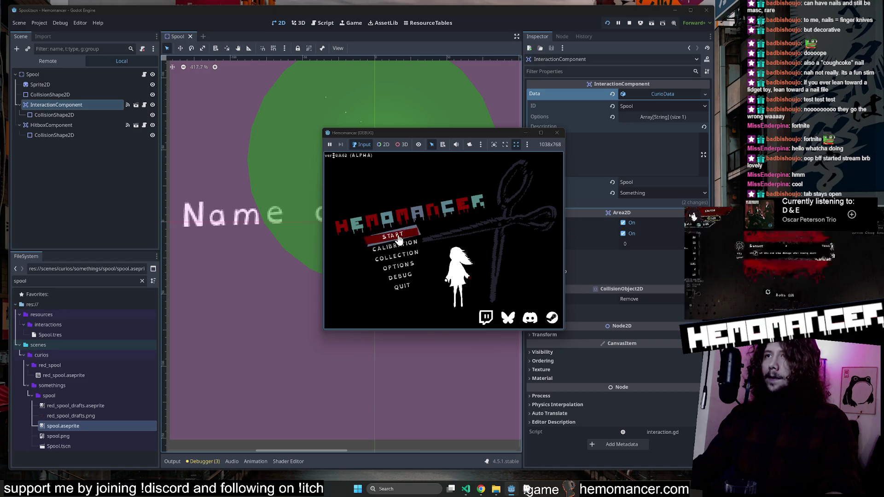
Start the game full-size and travel from the Signpole into a new run.
click(399, 240)
click(540, 133)
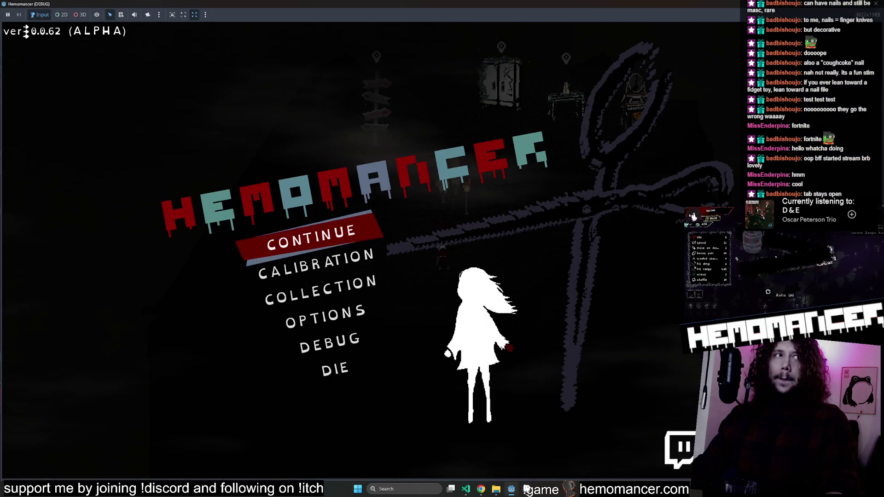
click(310, 237)
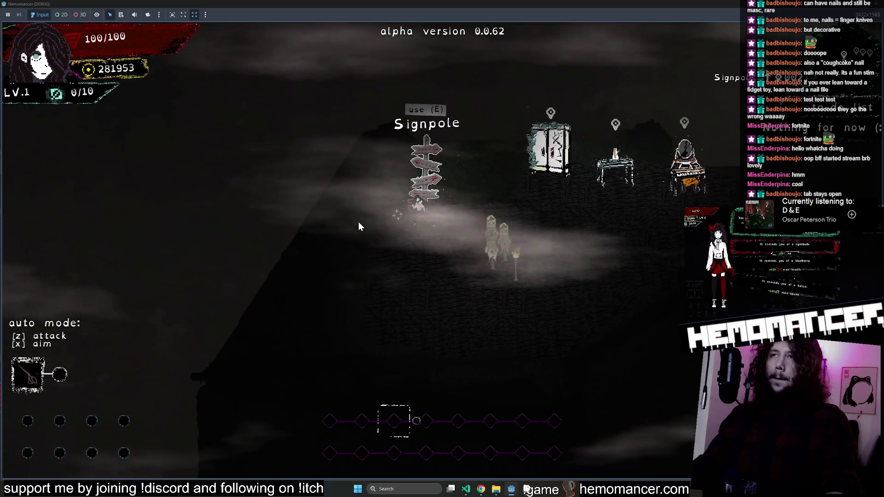
key(e)
click(434, 300)
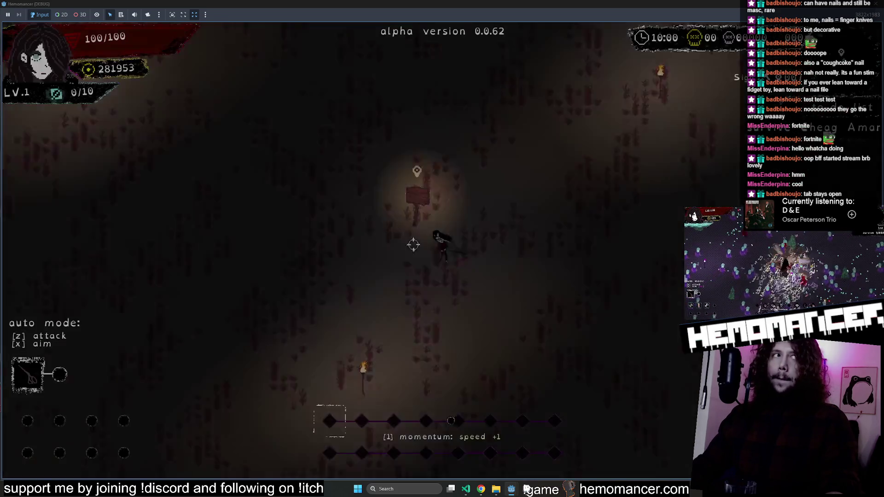
Run up to the Red Spool and use it.
key(w)
key(d)
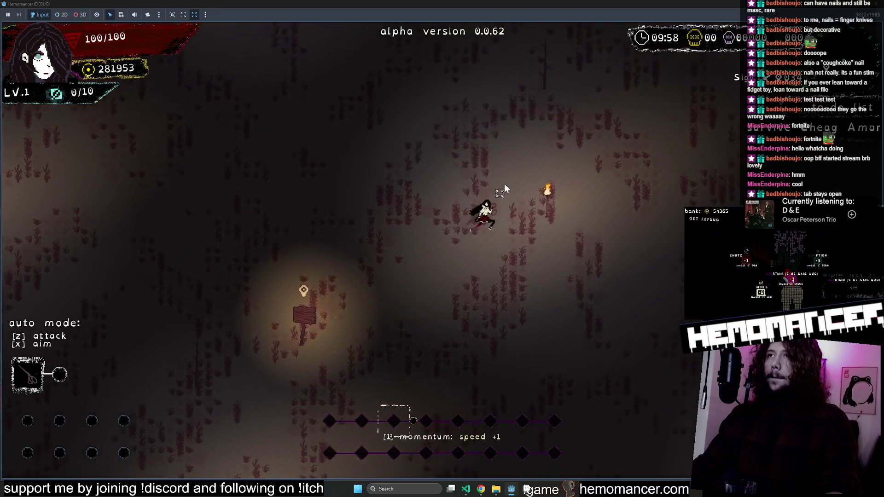
key(w)
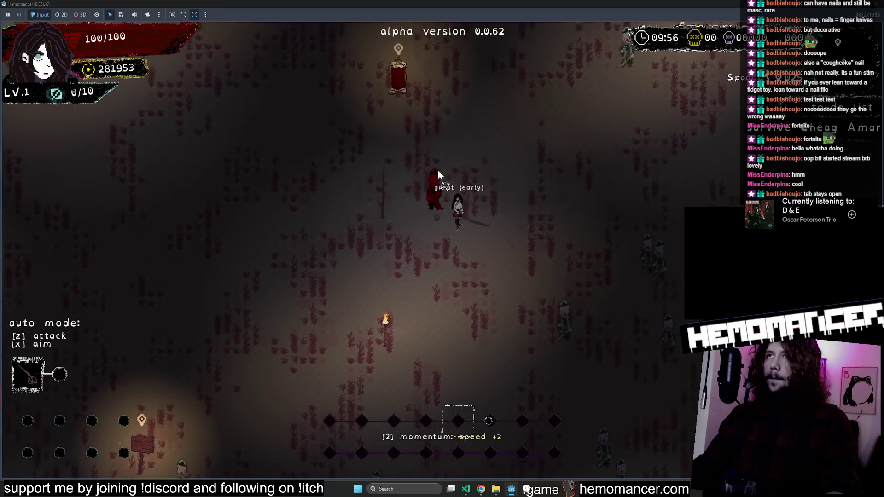
key(e)
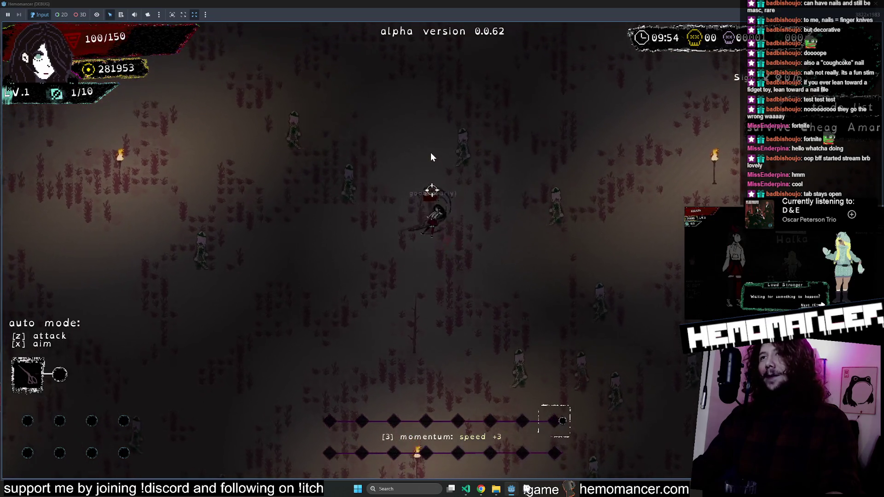
Run on to the Green Spool, use it, and quit the run to the main menu.
key(w)
key(w)
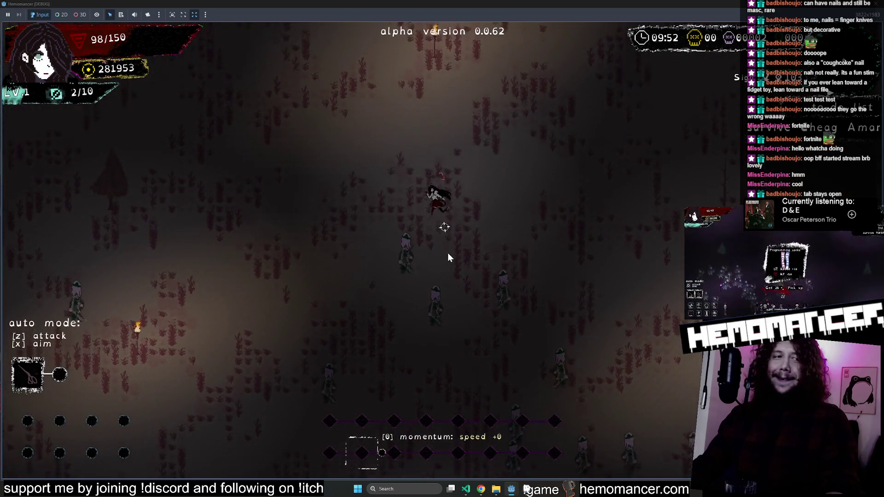
key(w)
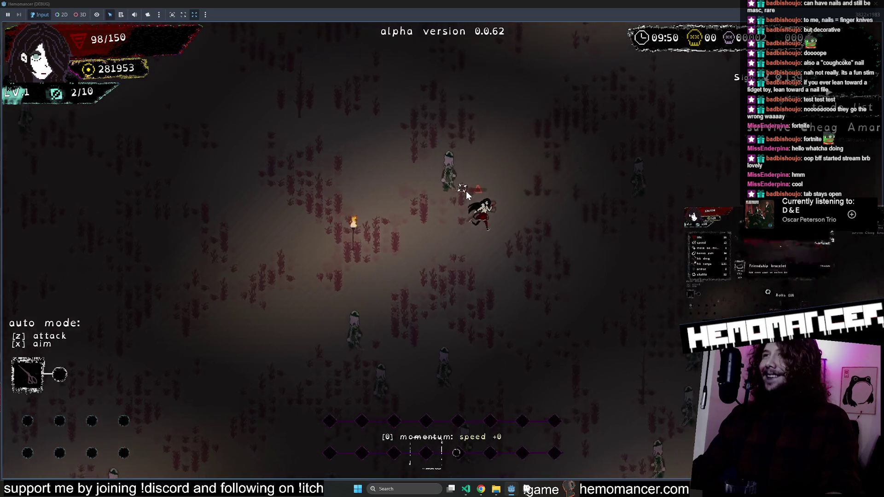
key(d)
key(w)
key(d)
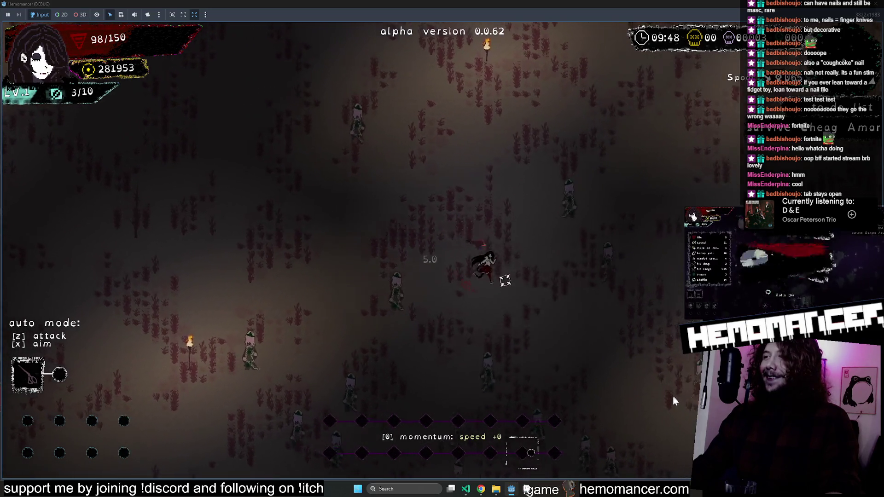
key(d)
key(s)
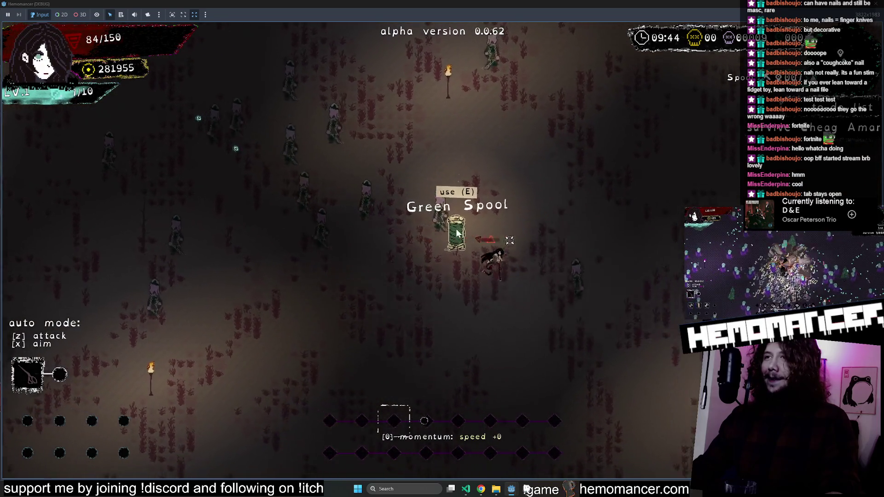
key(e)
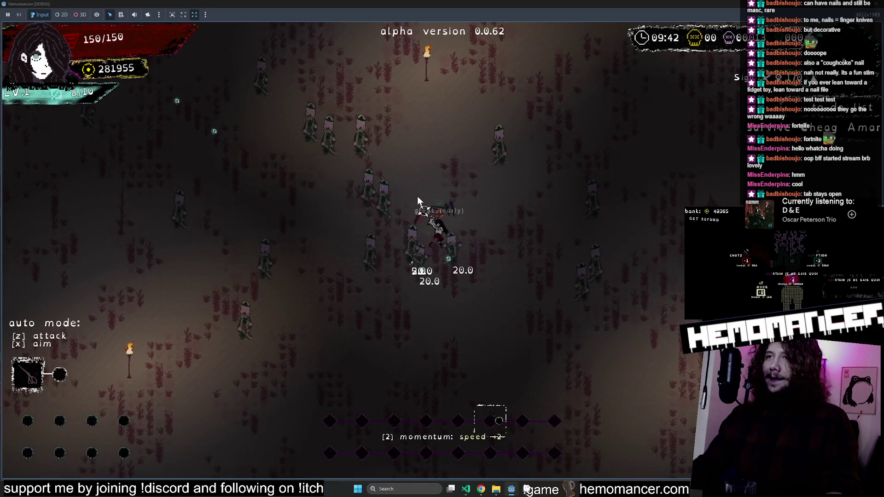
key(Escape)
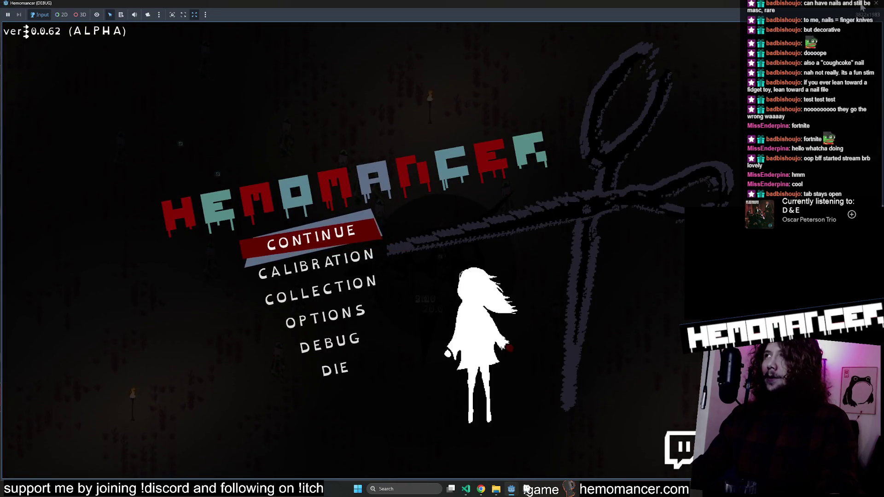
Resize the game window and open the Options screen from the main menu.
click(861, 6)
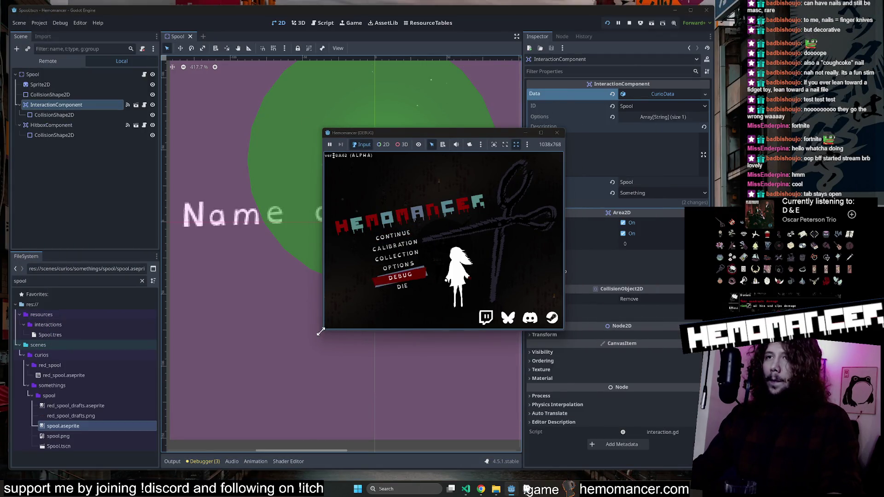
drag(321, 331, 129, 458)
key(Up)
key(Return)
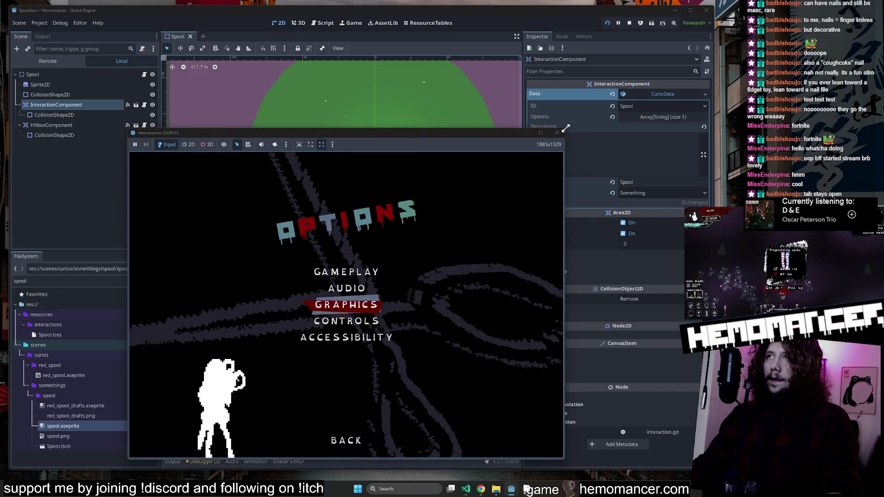
drag(565, 129, 678, 20)
Switch off 'pause on focus lost' in gameplay settings and back out of Options.
click(405, 205)
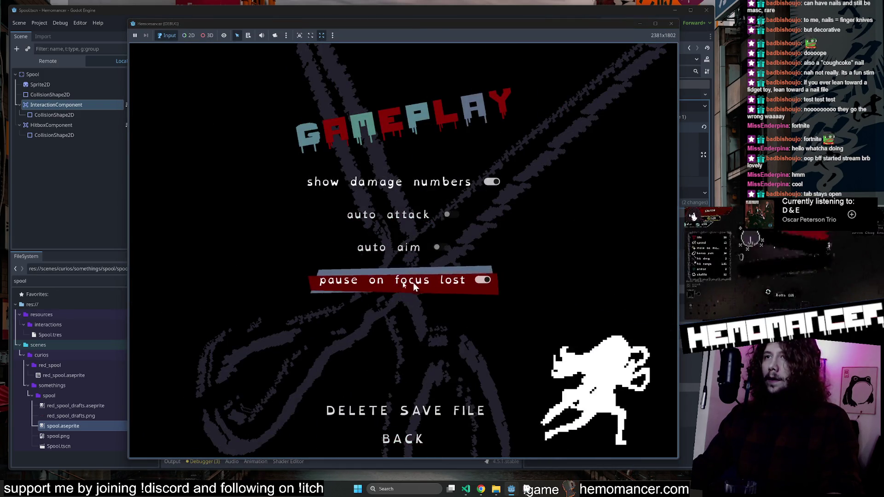
click(405, 282)
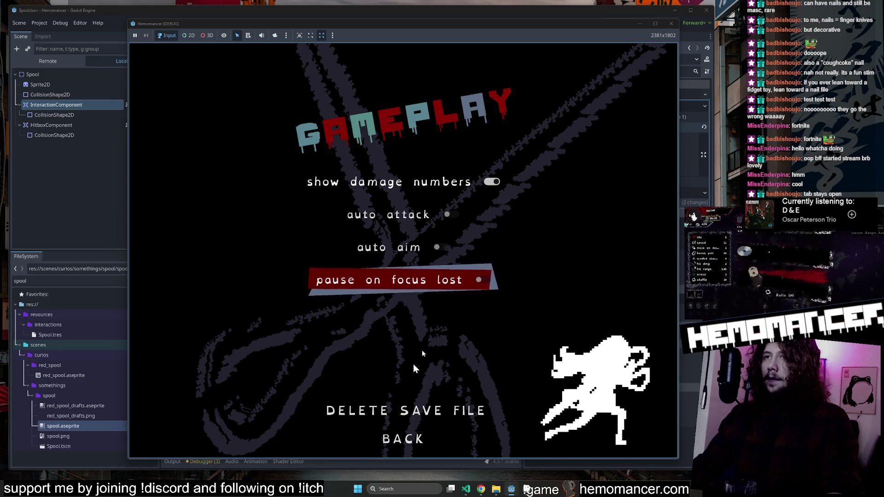
key(Down)
key(Down)
key(Return)
key(Return)
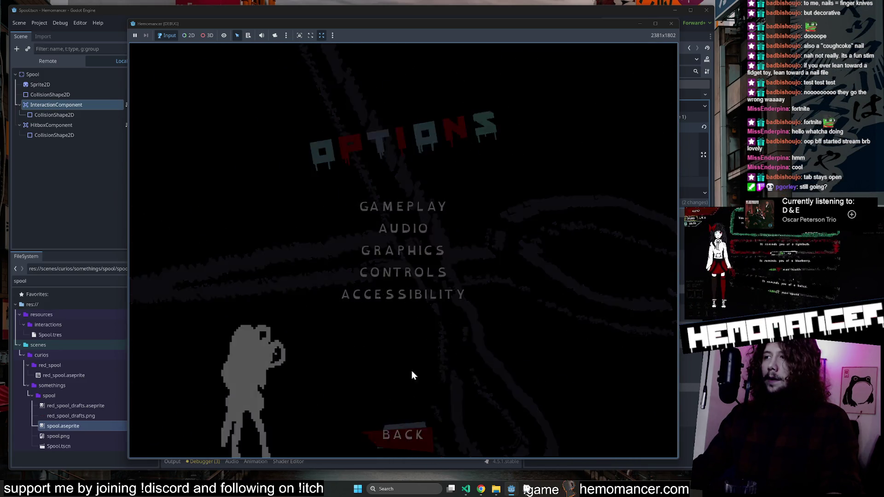
key(Return)
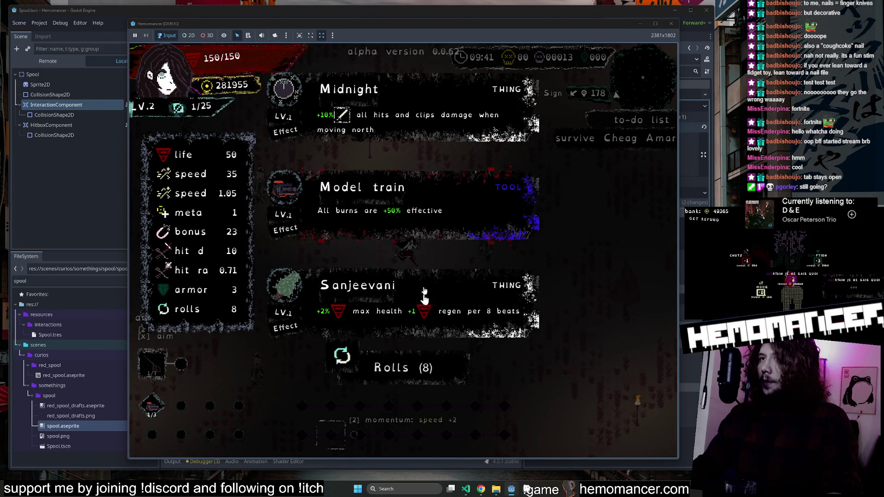
Take the Sanjeevani upgrade and move up through the enemy horde.
click(424, 291)
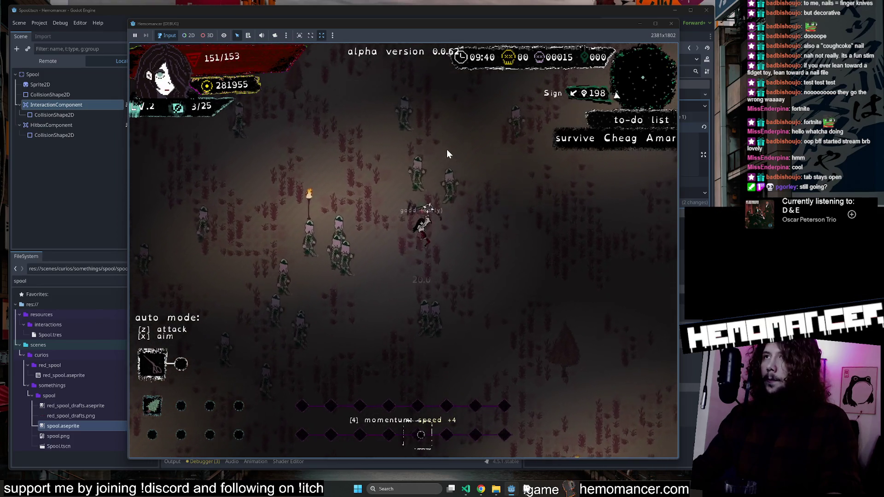
key(Up)
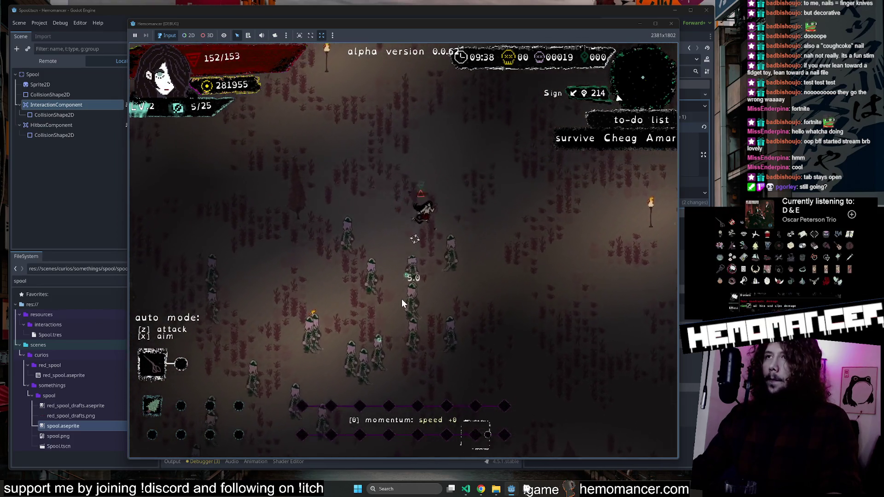
key(Right)
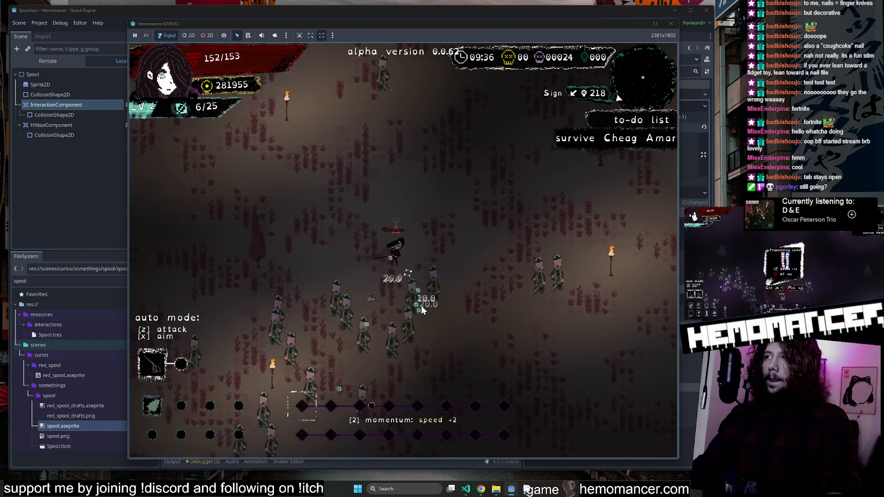
key(Up)
key(Right)
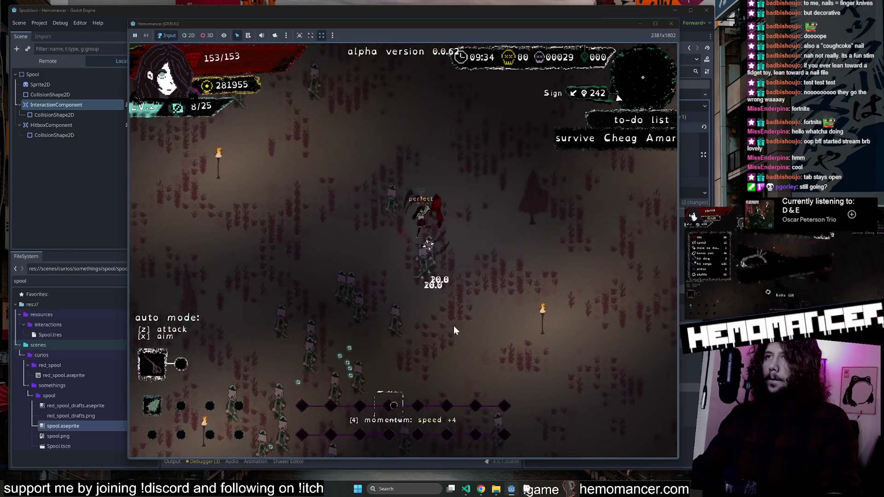
key(Up)
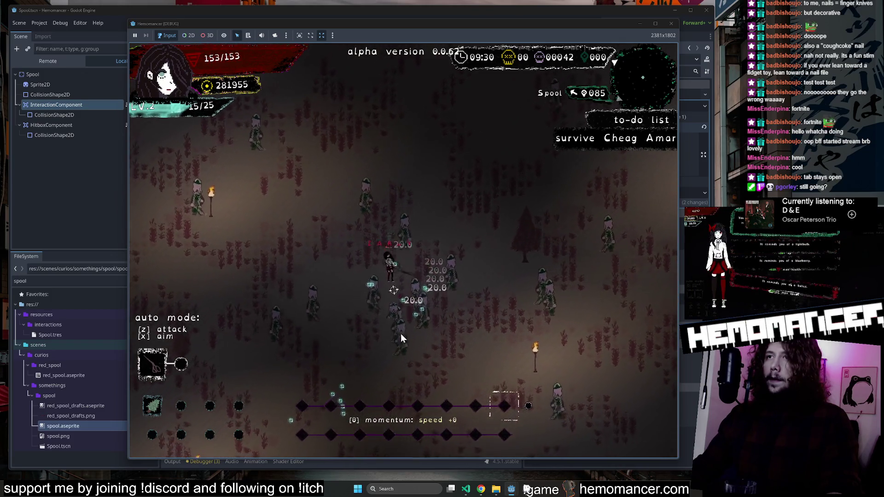
key(Up)
key(Left)
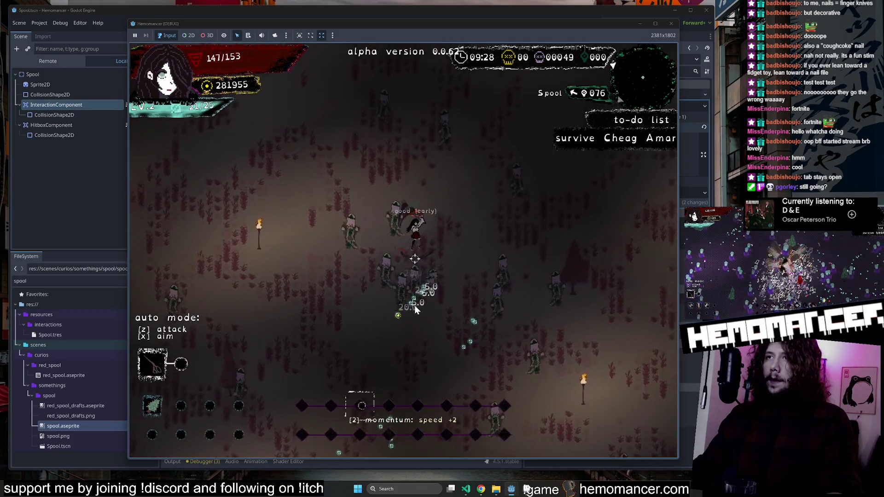
key(Up)
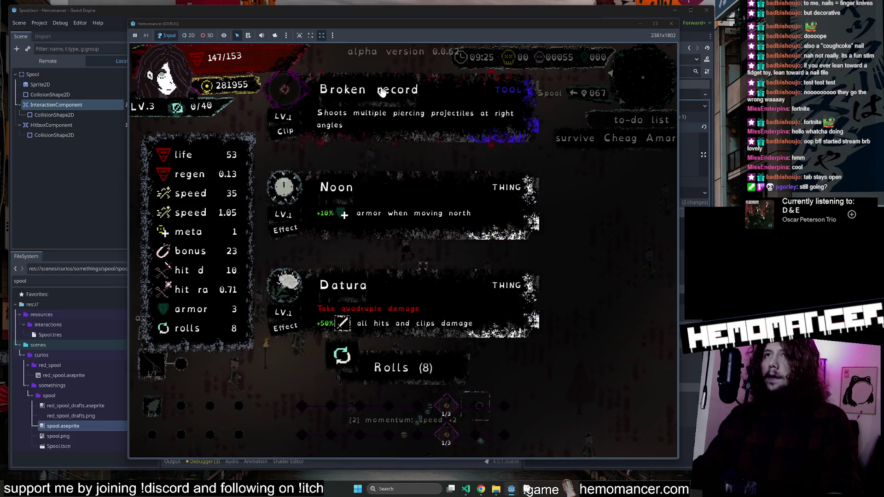
Pick a level-3 upgrade, head toward the Dry Well, then pause the run.
click(474, 217)
key(Up)
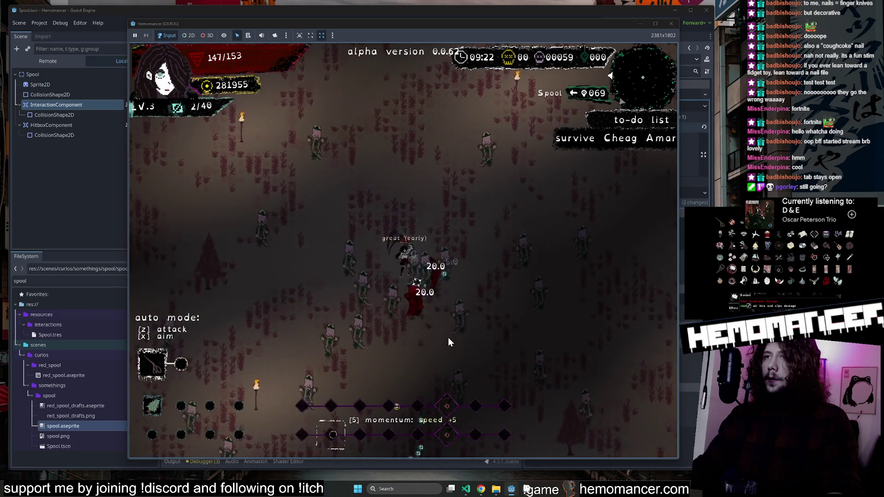
key(Up)
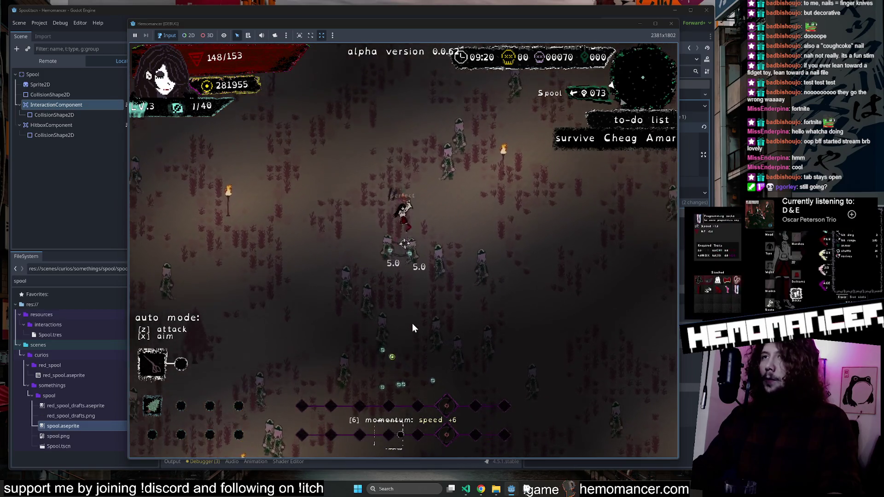
key(Up)
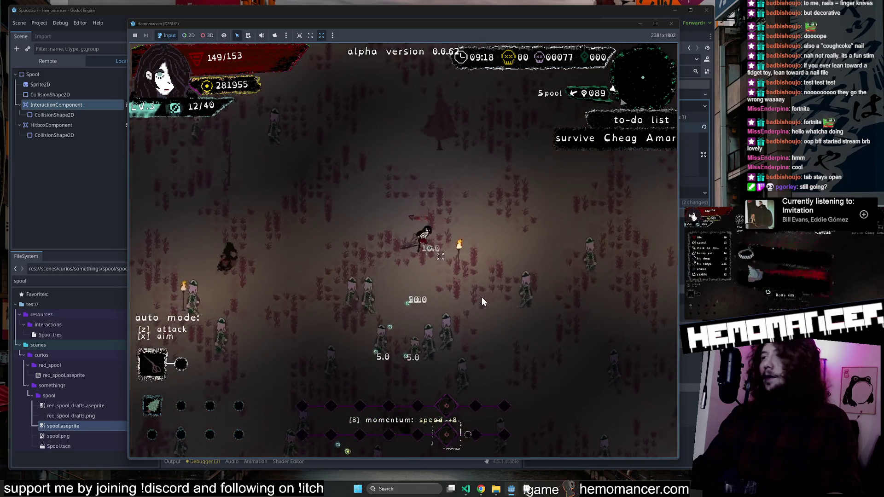
key(Left)
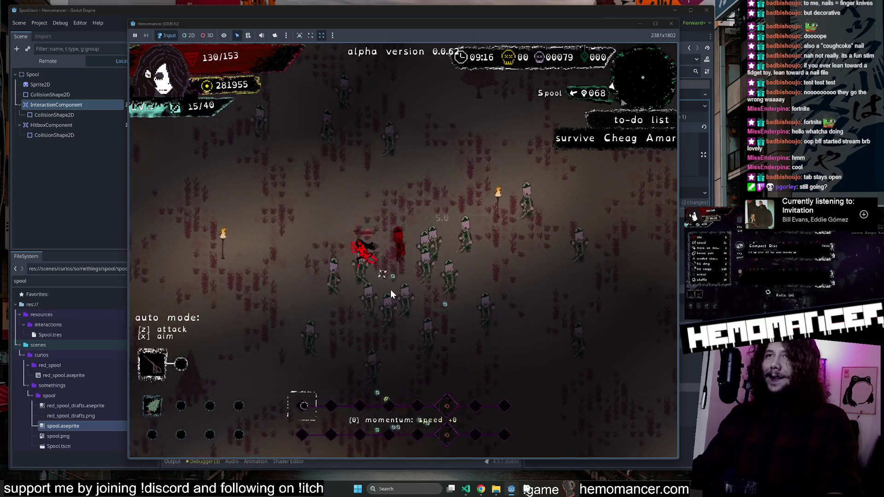
key(Up)
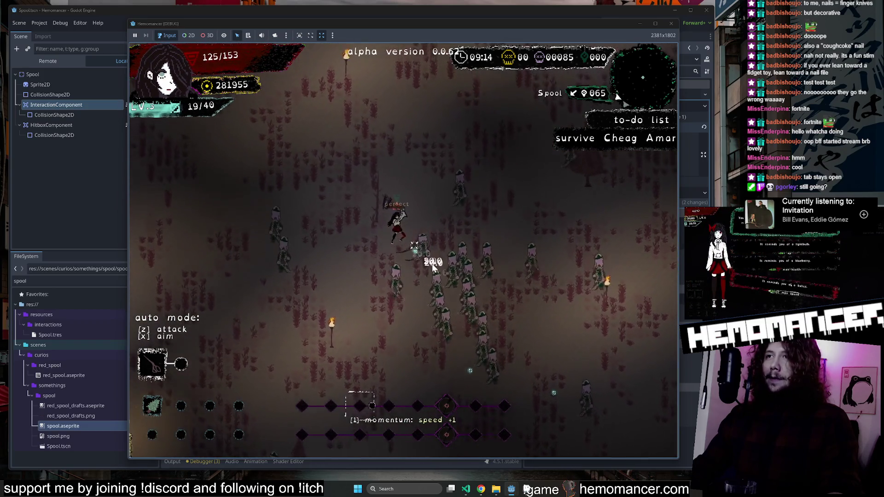
key(Up)
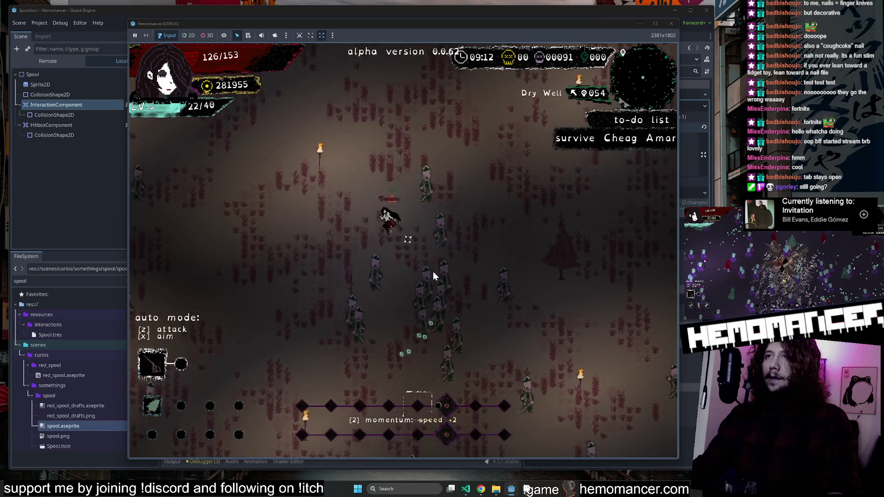
key(Up)
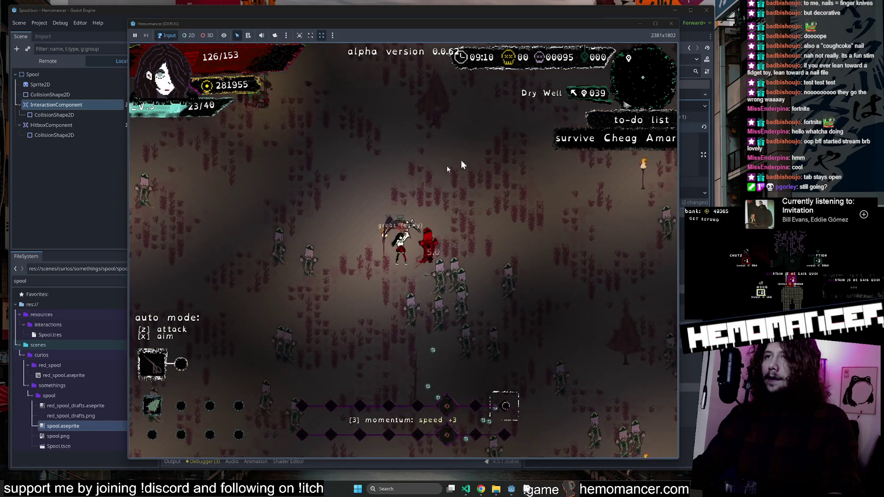
key(Up)
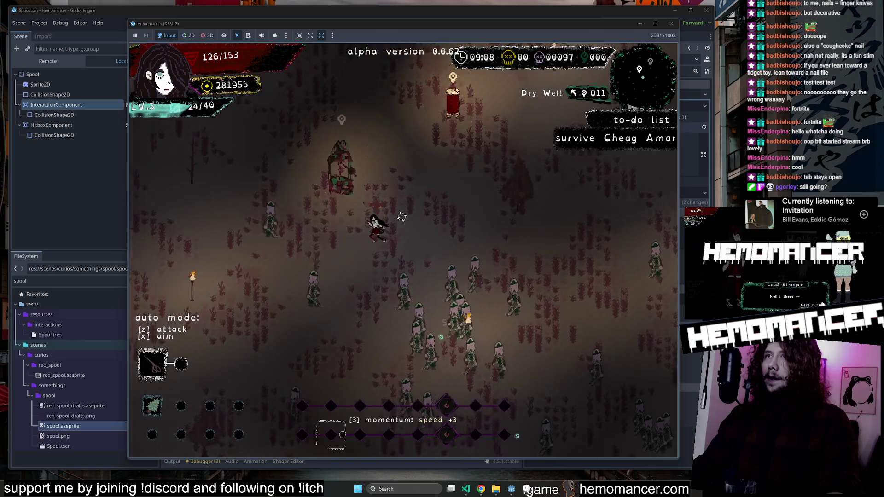
key(Escape)
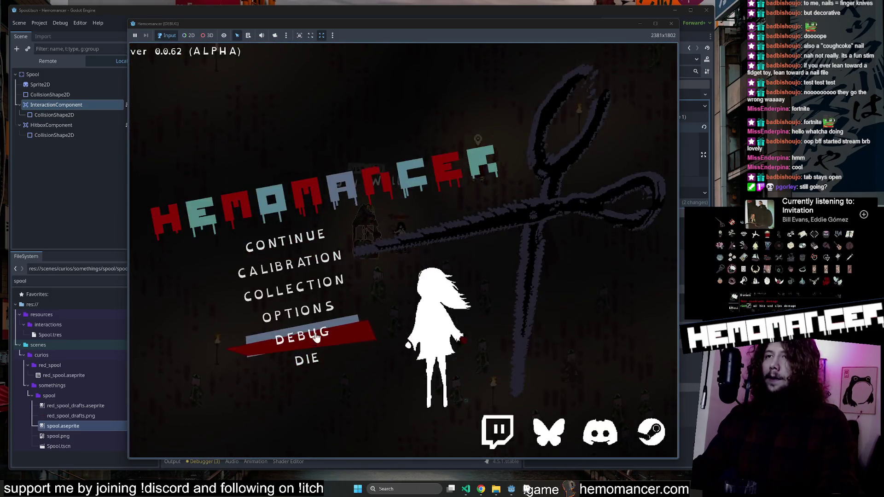
Turn 'pause on focus lost' back on in Options > Gameplay.
click(315, 337)
key(Escape)
click(372, 276)
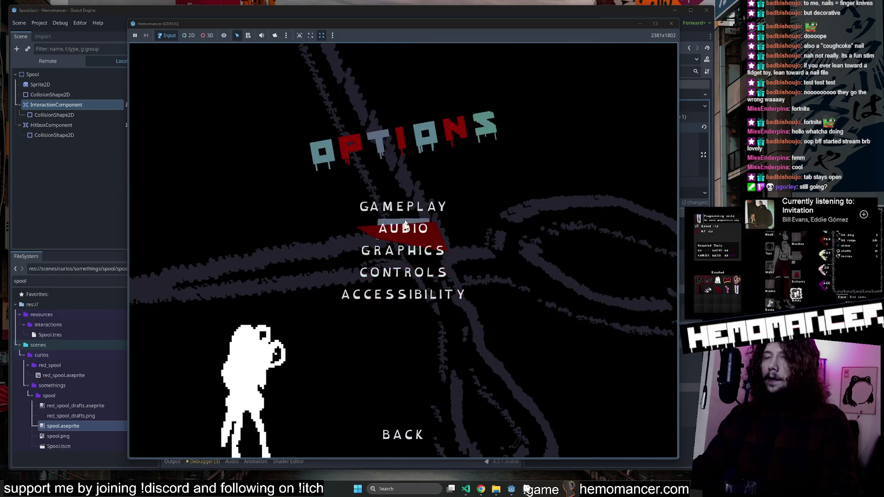
click(395, 206)
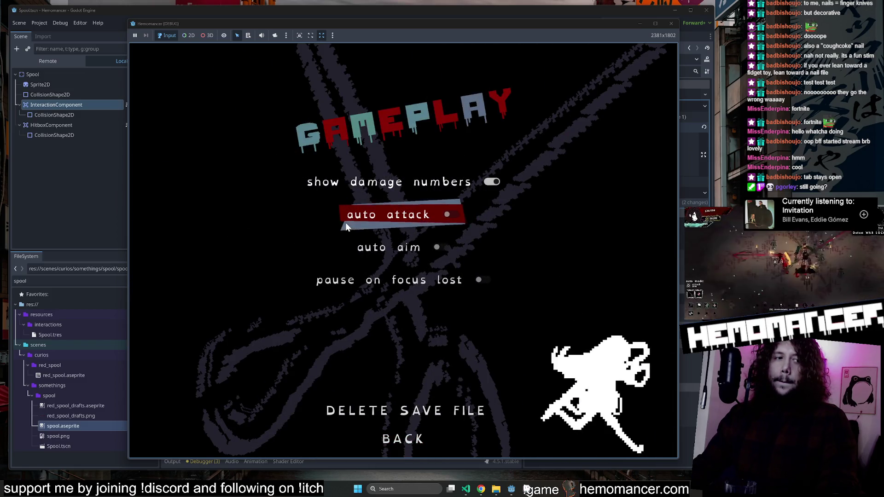
click(478, 280)
Back out to the pause menu, resume the run, and close the debug game window.
click(405, 441)
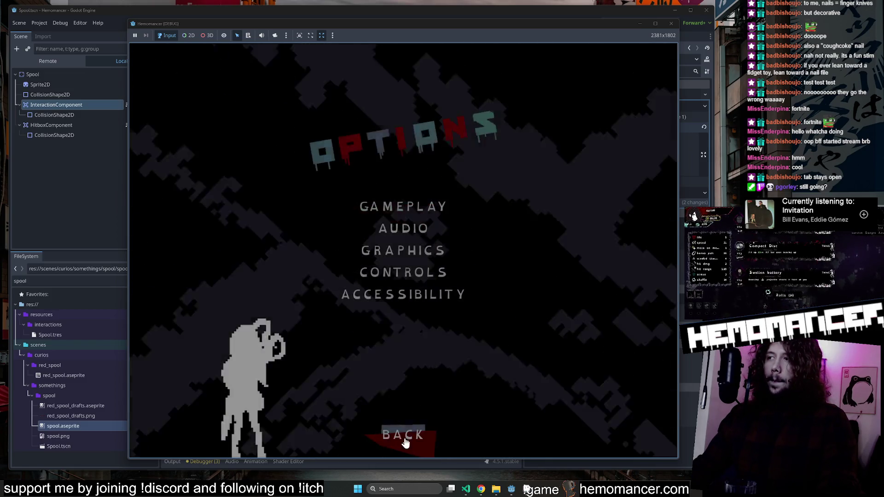
click(405, 441)
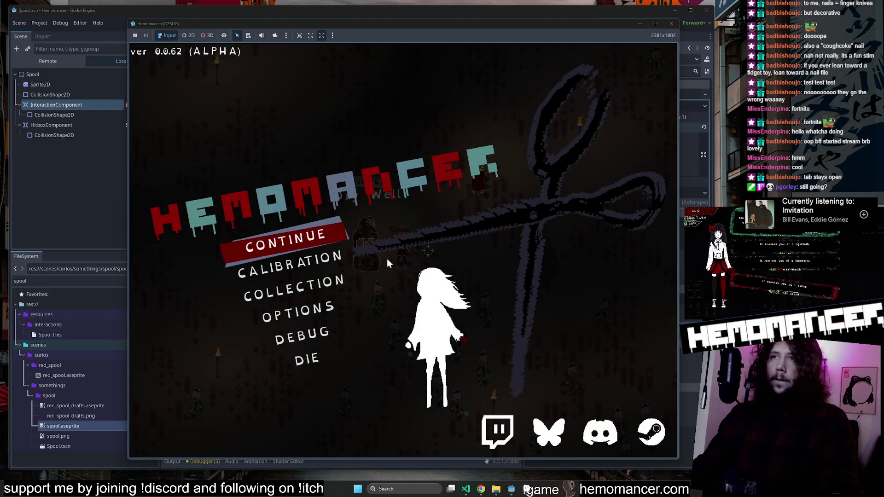
click(325, 236)
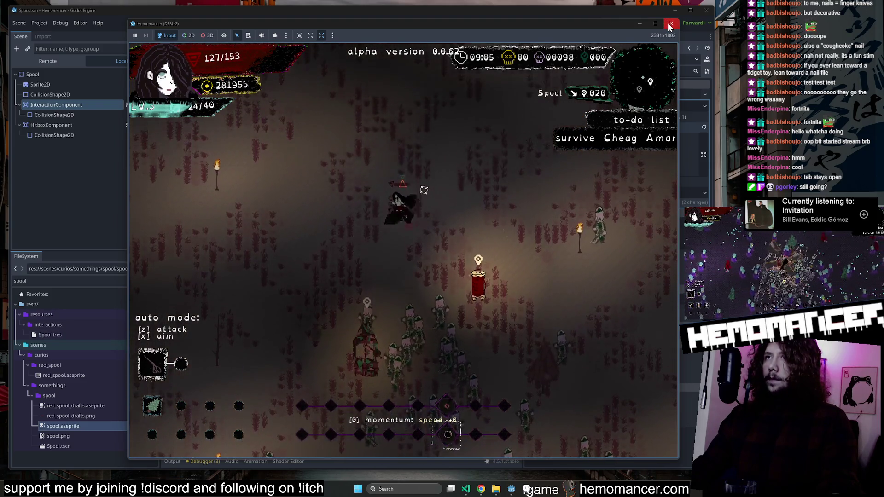
click(670, 25)
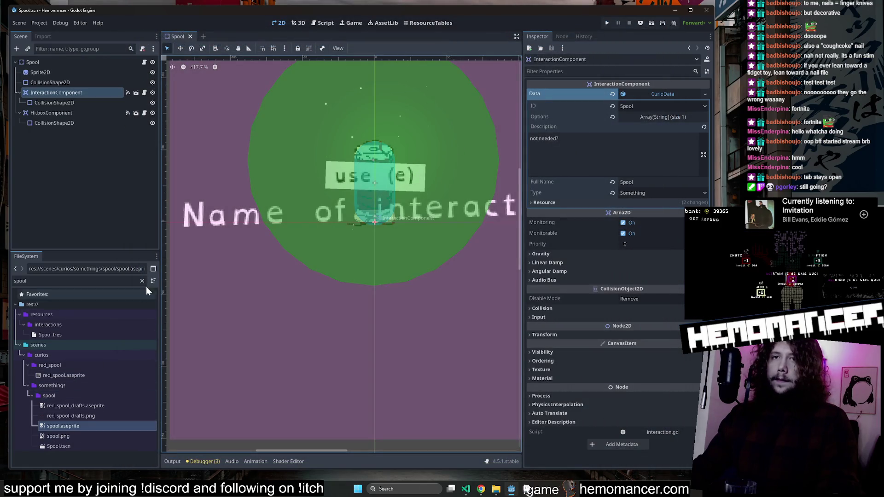
Filter the FileSystem to 'air' and open air_with_count.aseprite in Aseprite.
click(142, 281)
scroll(80, 414, down, 10)
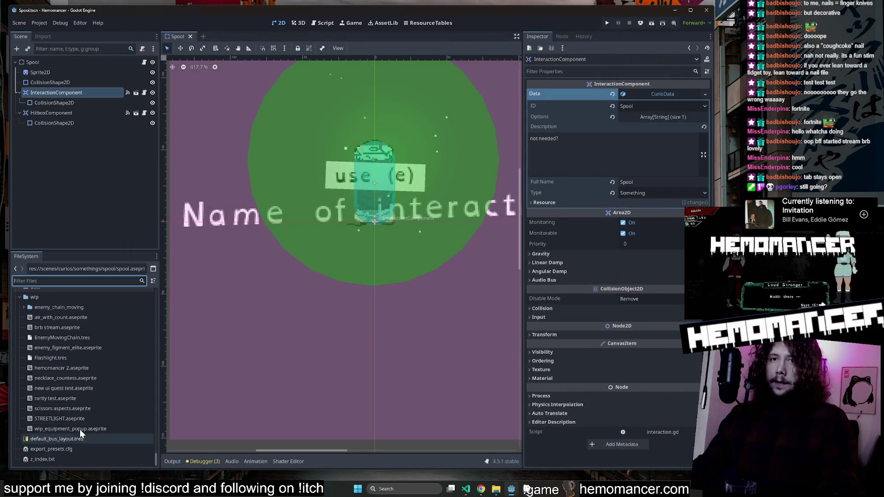
text(air)
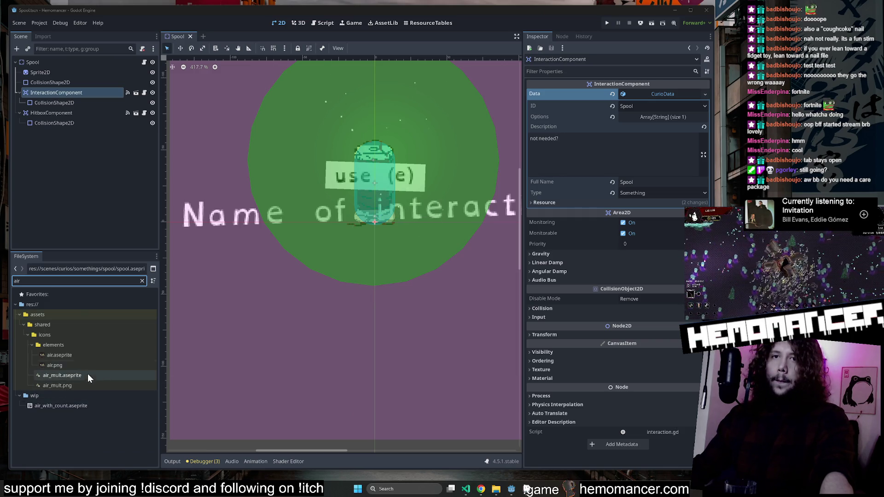
right_click(71, 405)
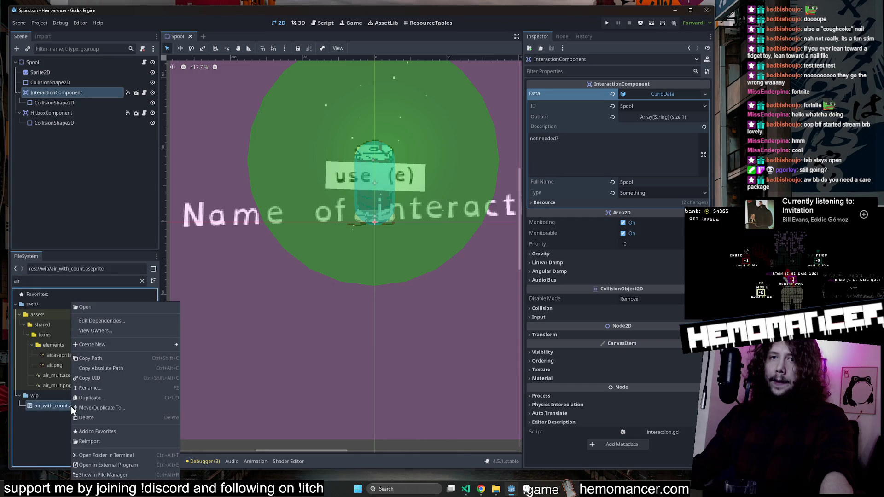
click(132, 465)
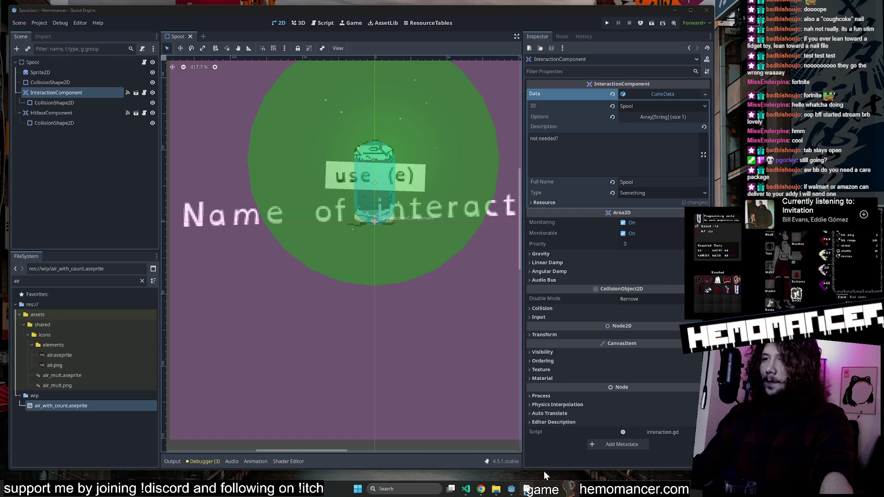
click(570, 489)
Step through frames 1 to 4 of air_with_count, then close Aseprite.
scroll(276, 192, up, 1)
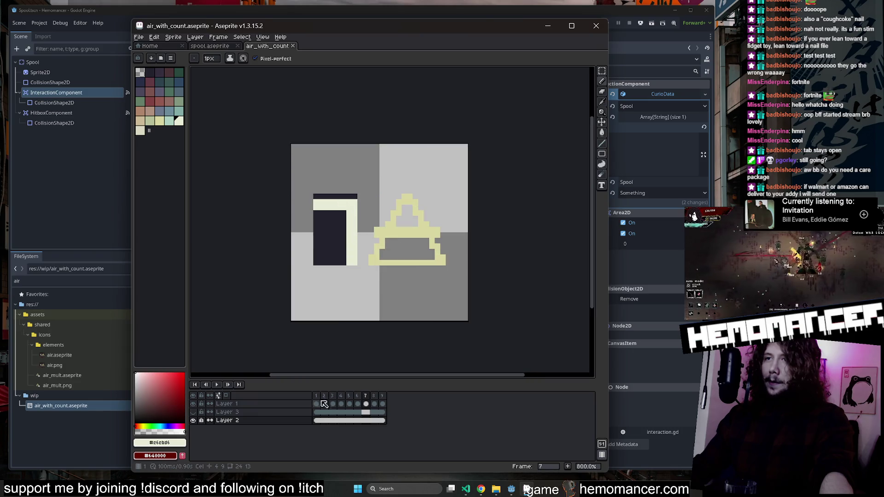
click(318, 396)
key(Right)
key(Right)
key(Right)
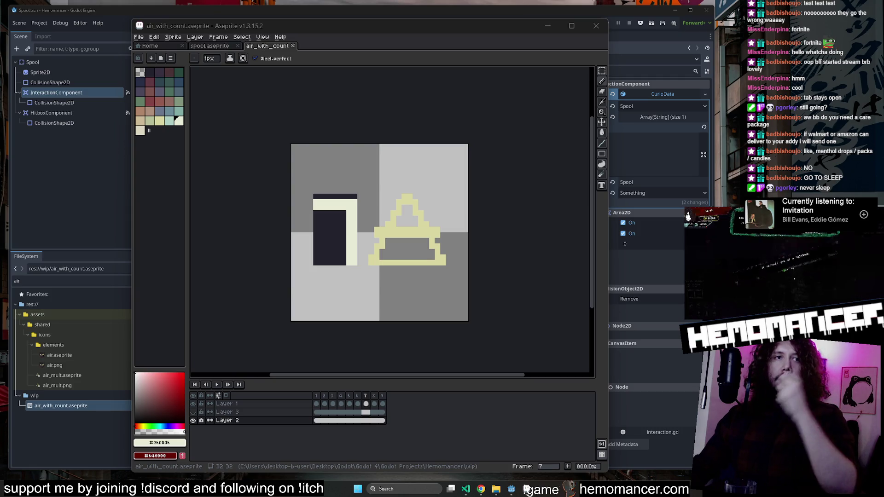
click(601, 25)
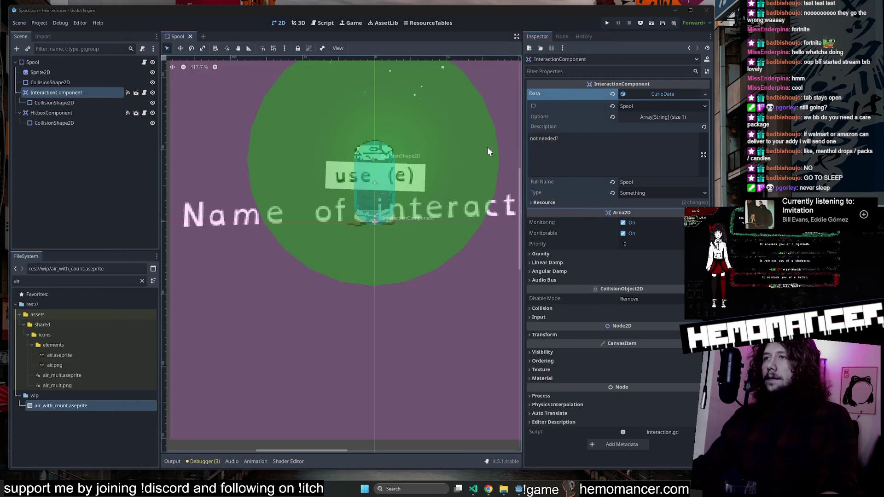
Pan the Spool scene view and clear the 'air' FileSystem filter.
scroll(489, 147, down, 5)
drag(192, 188, 168, 207)
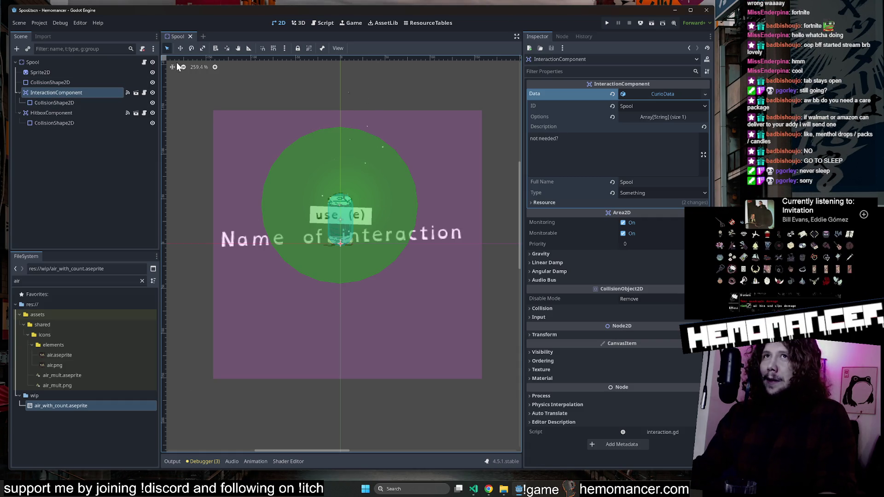
scroll(233, 94, down, 1)
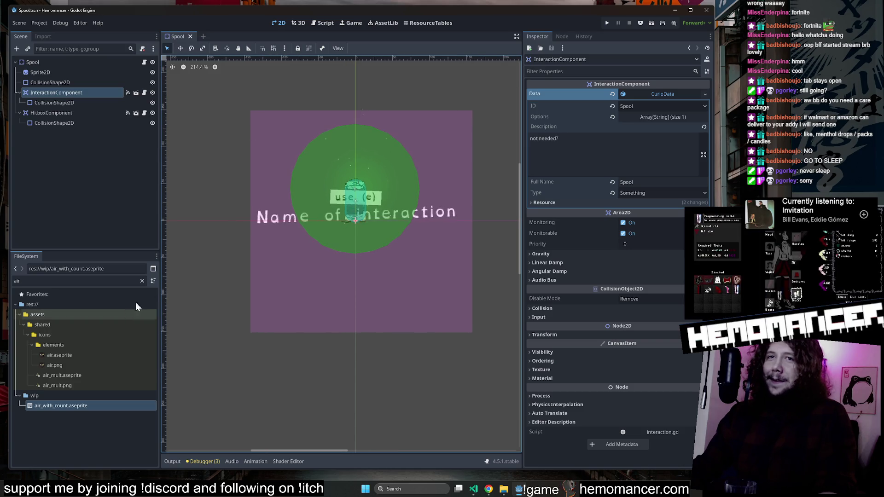
click(141, 280)
scroll(61, 375, up, 5)
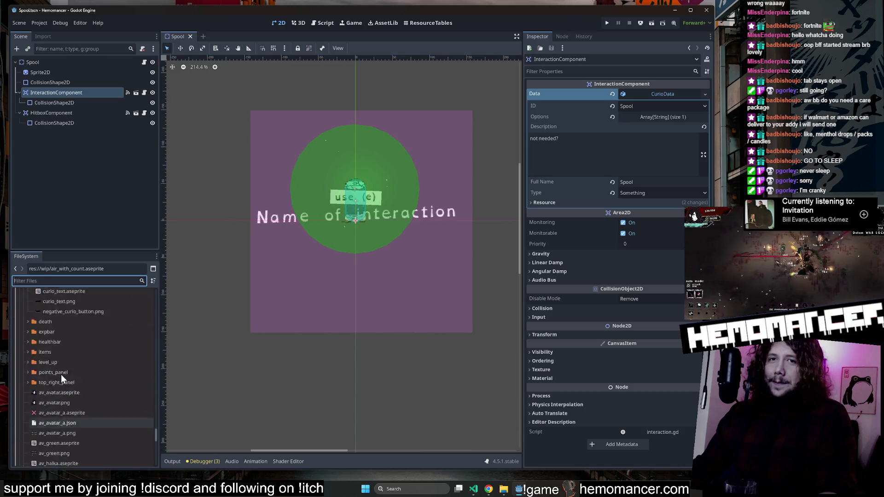
scroll(63, 372, up, 10)
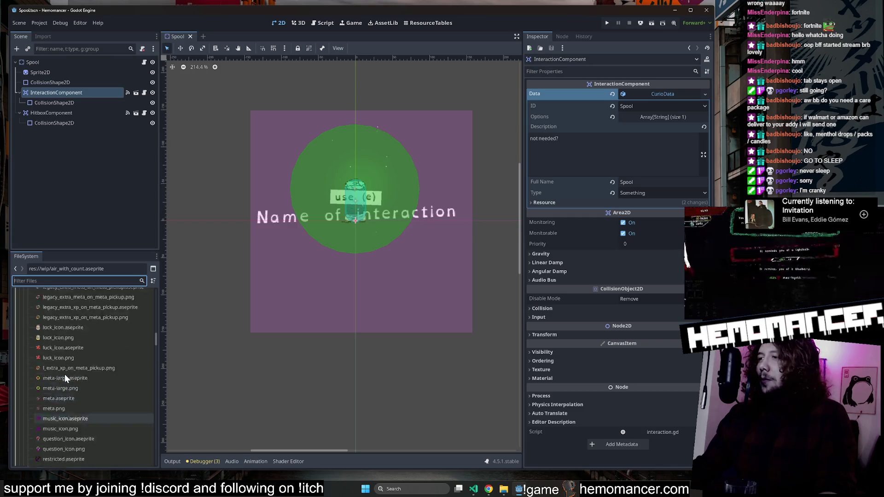
scroll(65, 374, up, 10)
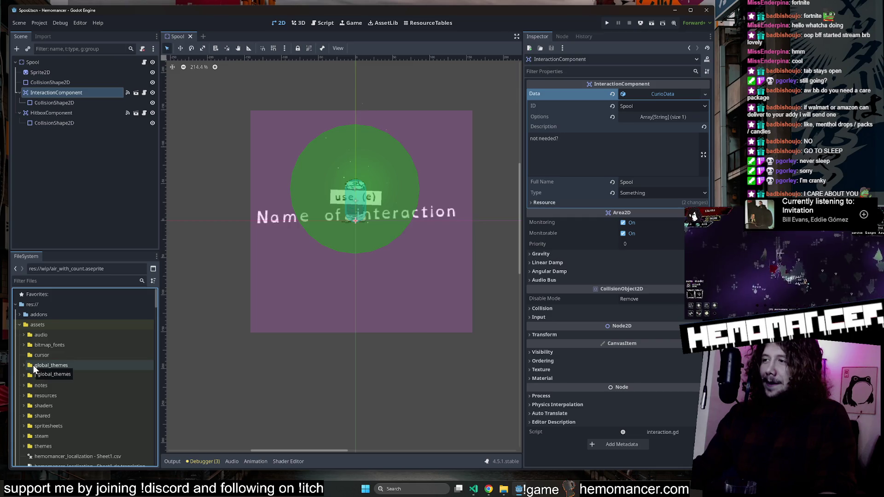
Collapse the assets, bosses, curios and enemies folders, then open the Spool's something.gd script.
click(19, 325)
scroll(37, 374, down, 6)
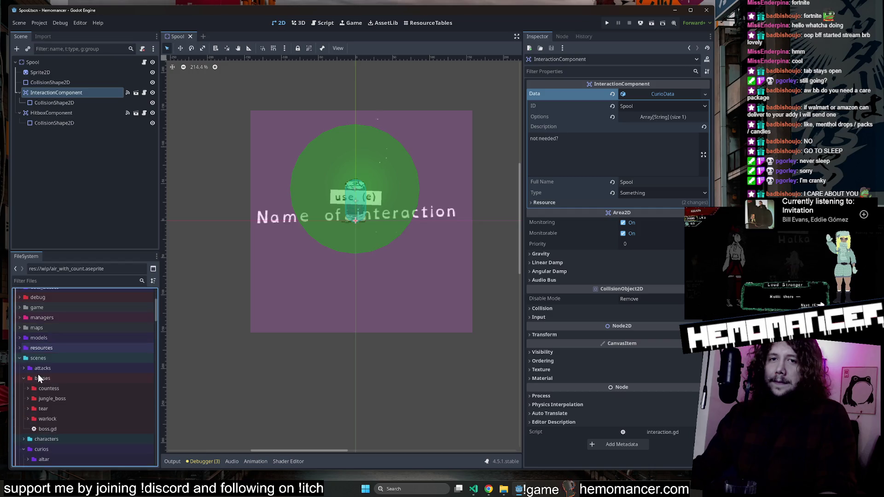
click(22, 379)
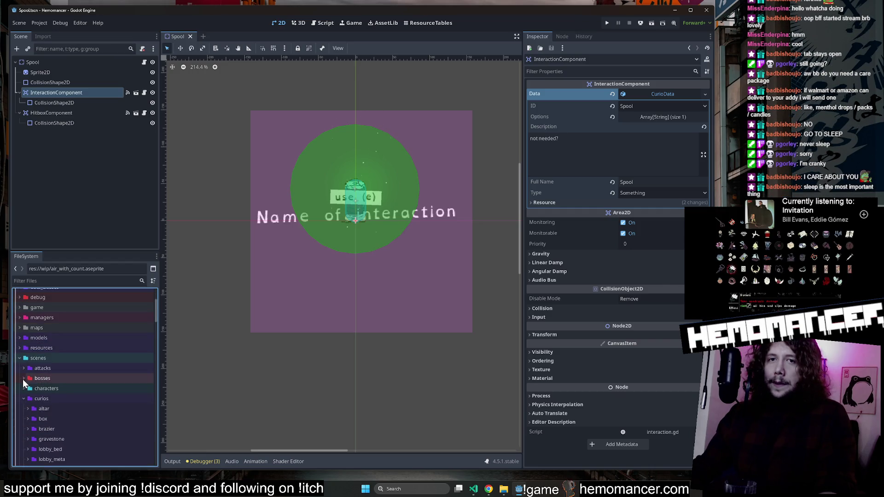
scroll(40, 391, down, 1)
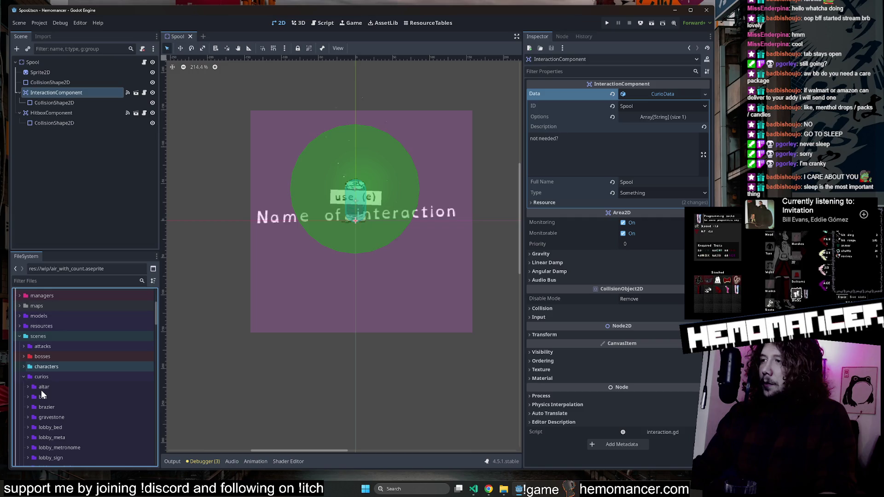
click(22, 377)
click(23, 387)
scroll(38, 383, down, 1)
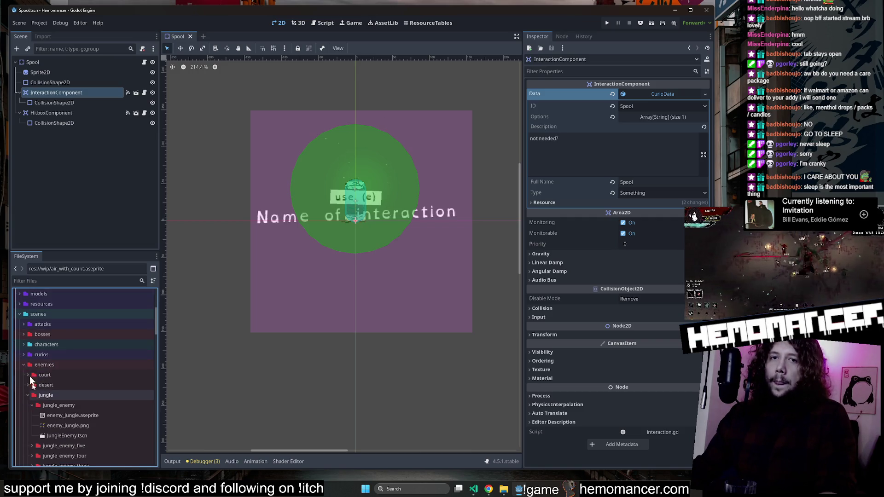
click(23, 365)
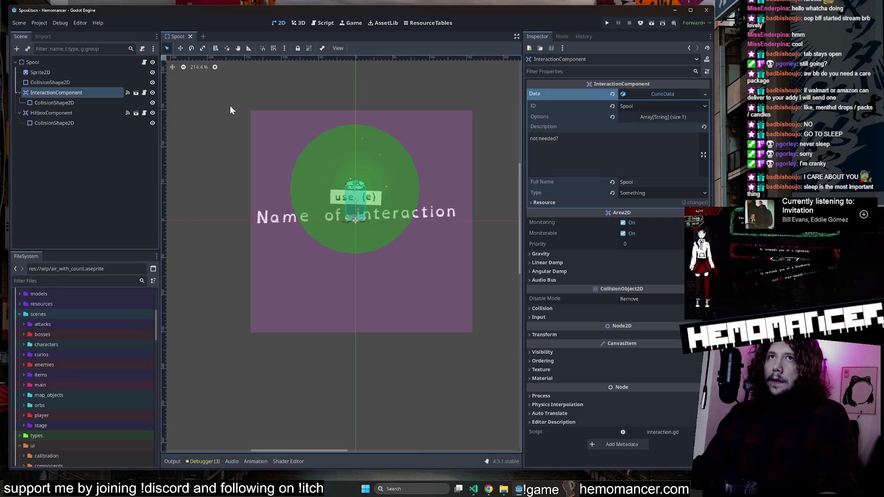
click(144, 63)
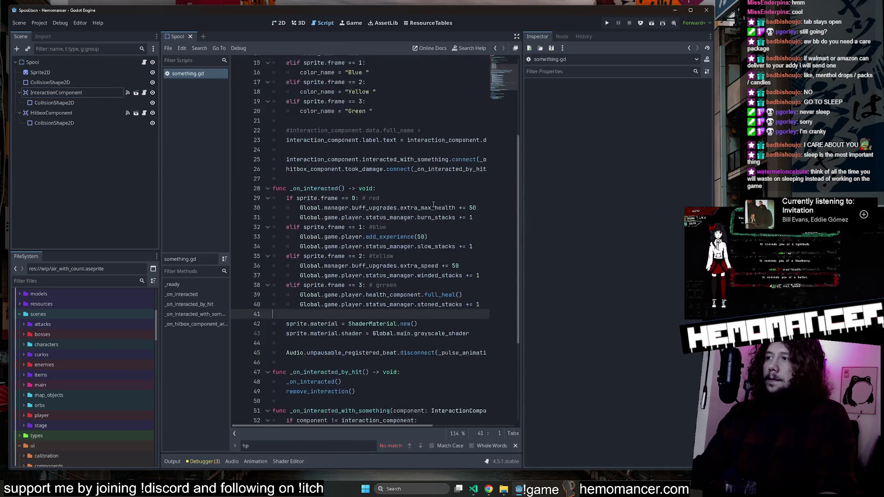
Widen the something.gd code area and close the find bar.
scroll(433, 204, up, 5)
click(433, 206)
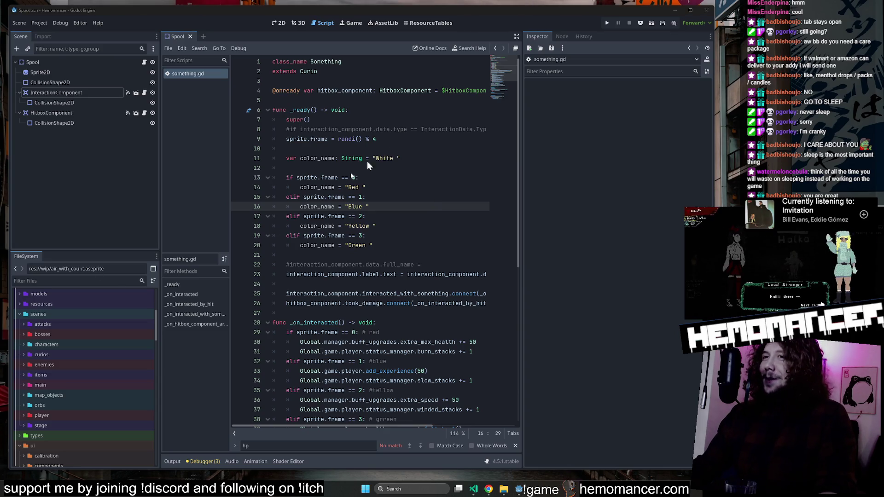
click(363, 119)
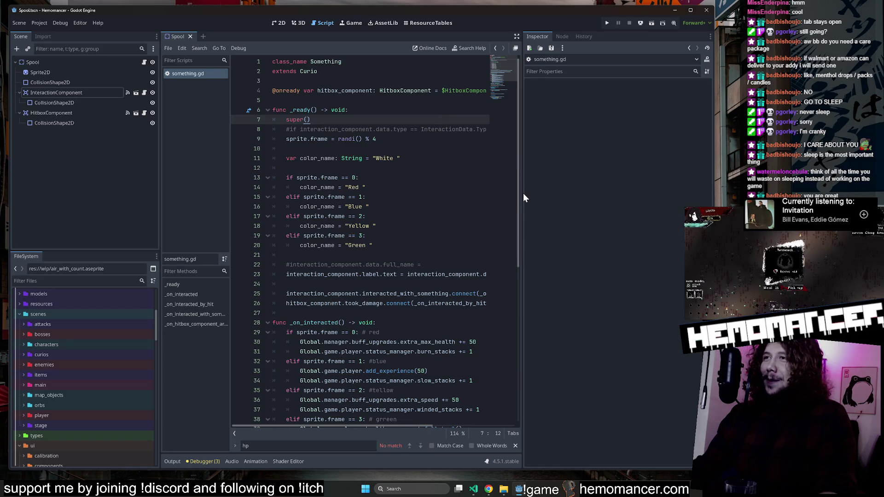
mouse_move(520, 194)
mouse_down()
mouse_move(537, 198)
mouse_move(617, 286)
mouse_up()
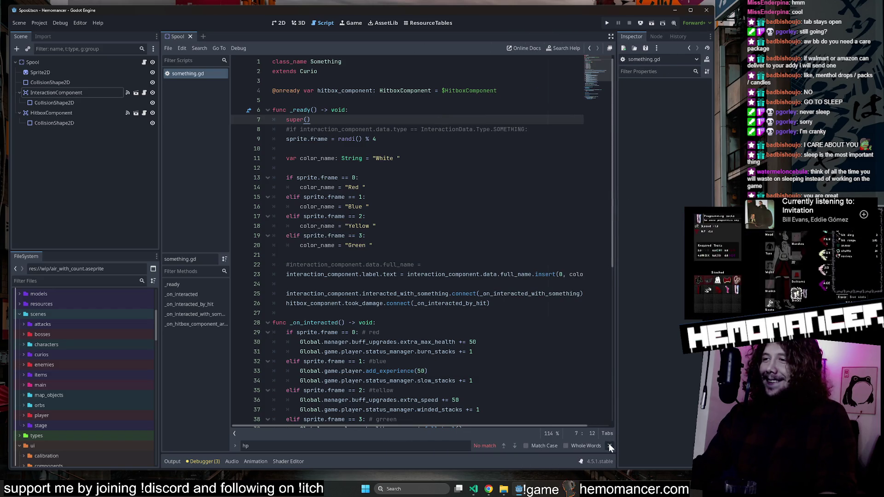
click(609, 446)
scroll(460, 299, down, 9)
click(504, 352)
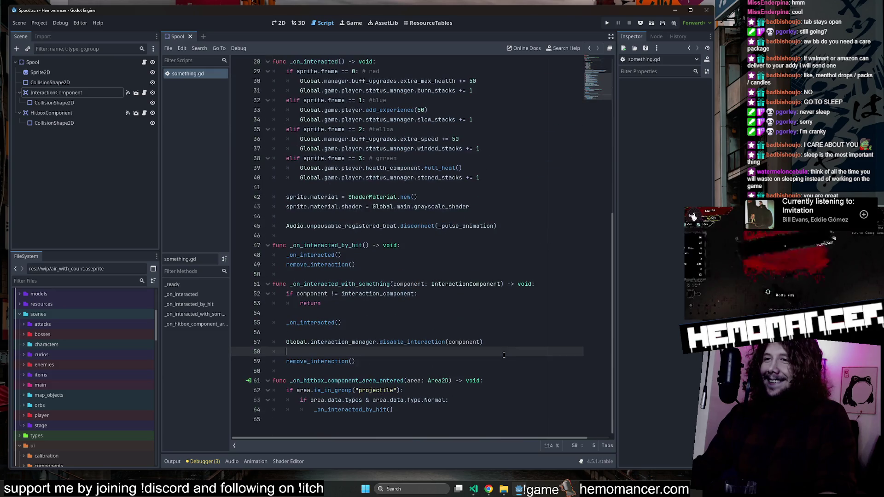
click(392, 332)
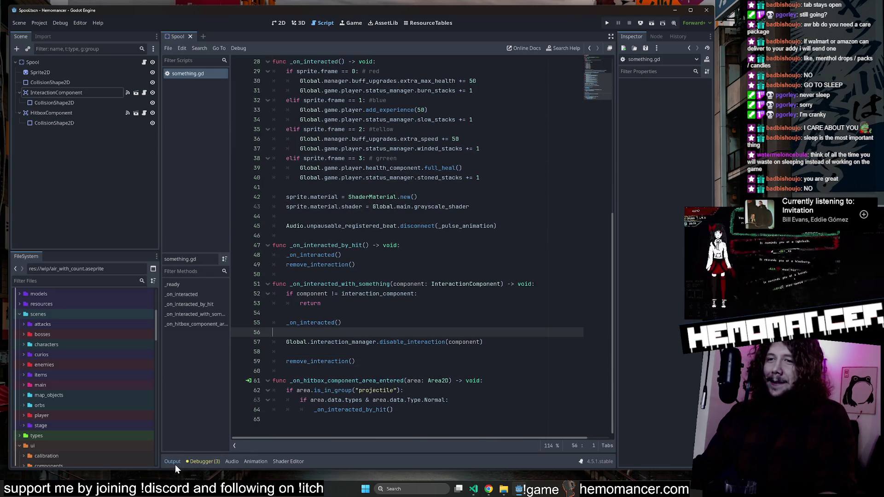
Clear the output log and reopen the Spool's script from the 2D view.
click(175, 464)
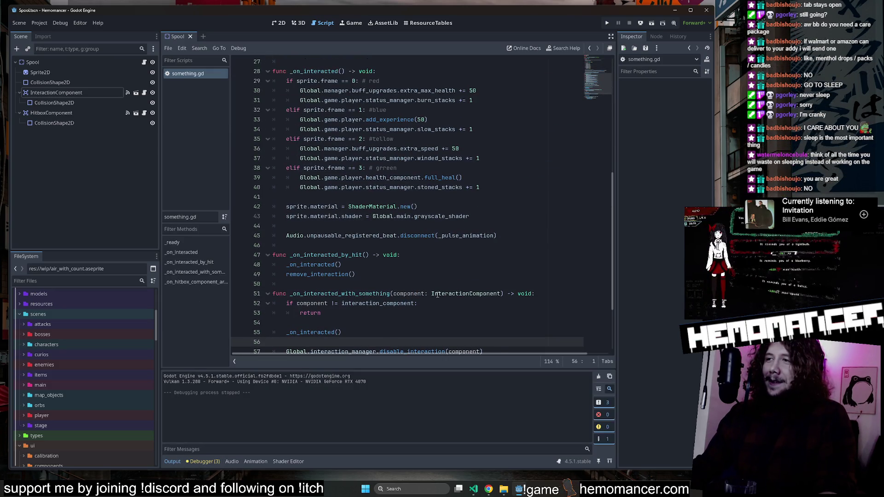
click(598, 376)
click(385, 264)
click(277, 22)
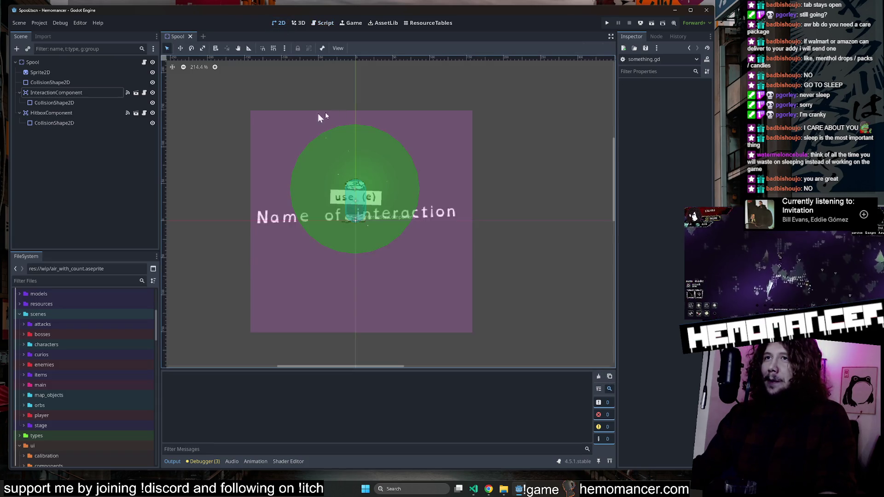
click(144, 62)
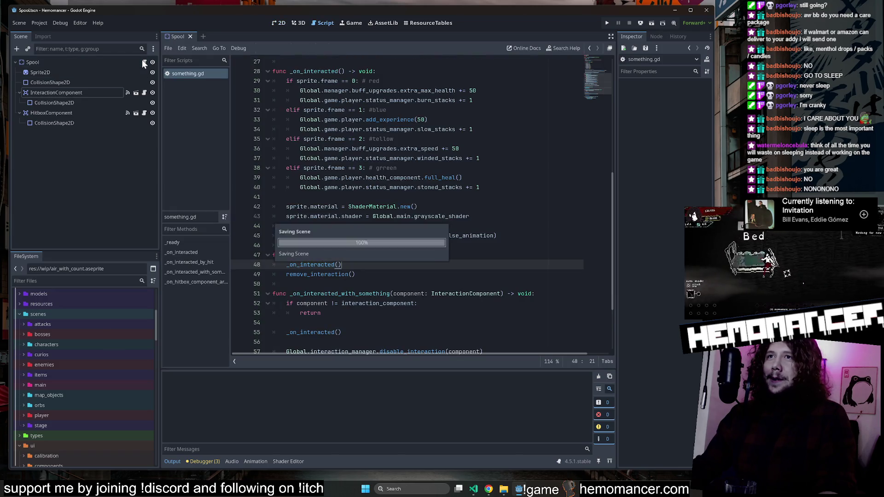
scroll(597, 63, up, 9)
Place the caret on the blank line 12 of the script.
click(385, 174)
click(377, 139)
click(354, 171)
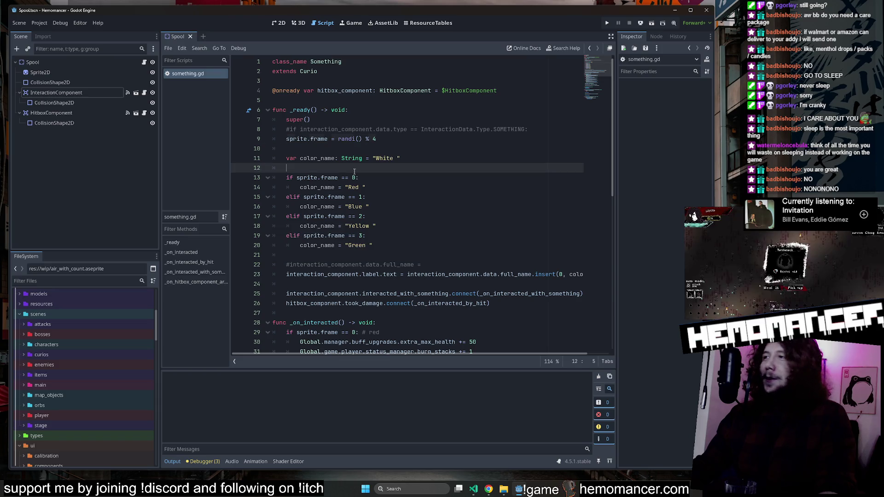
scroll(73, 346, up, 5)
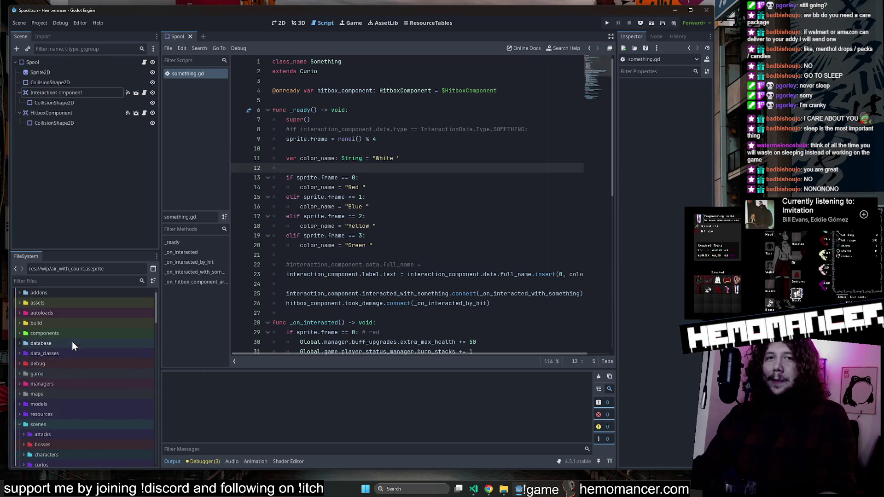
Collapse the scenes and ui folders to reveal wip's files, then open File Explorer on 00FF64.
click(18, 402)
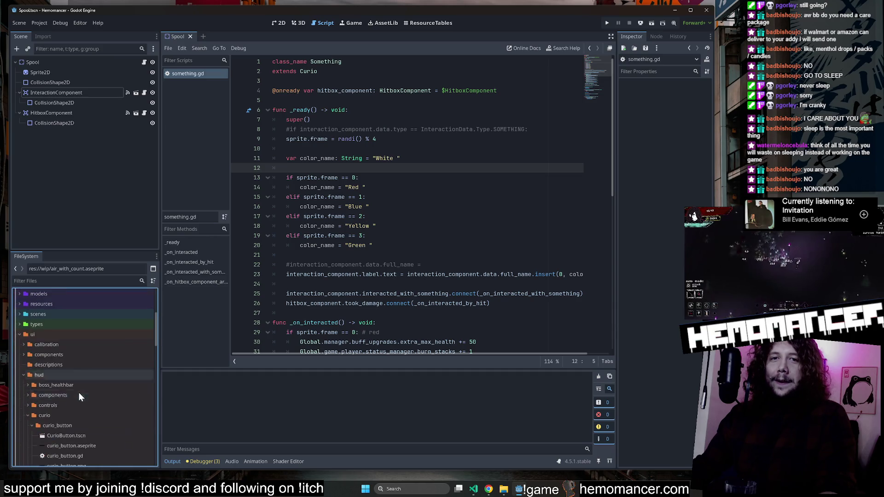
click(20, 335)
click(459, 184)
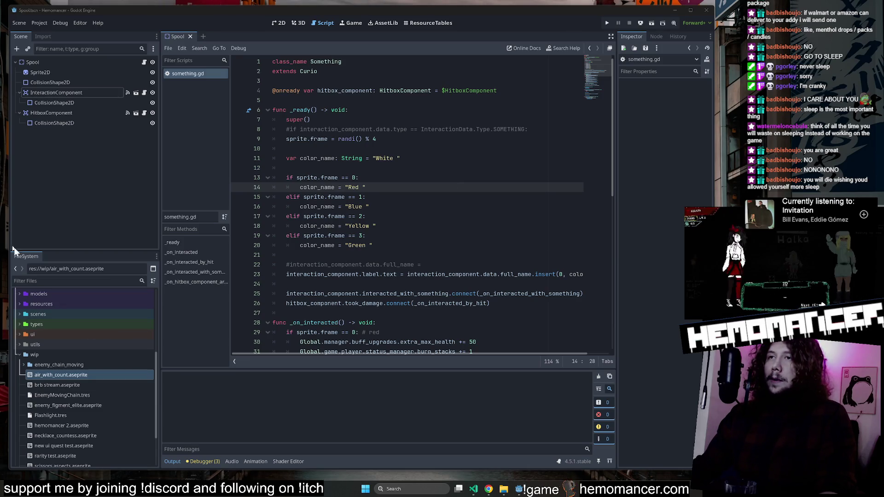
click(449, 220)
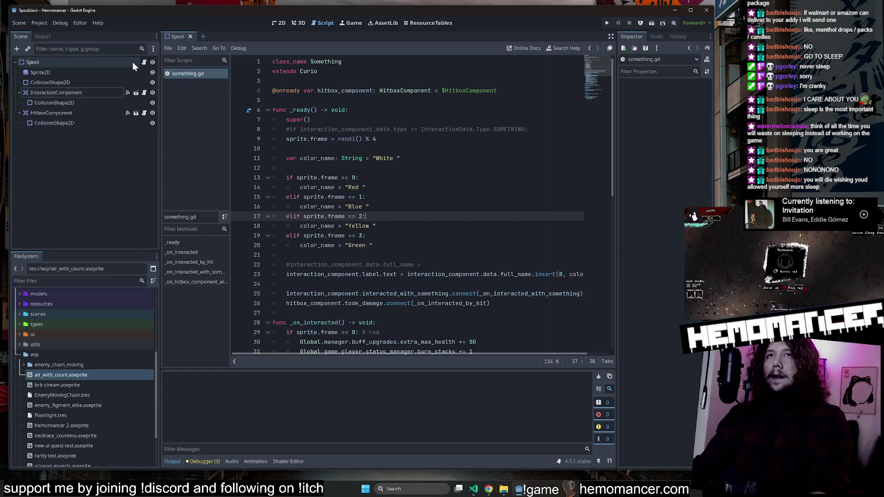
click(503, 488)
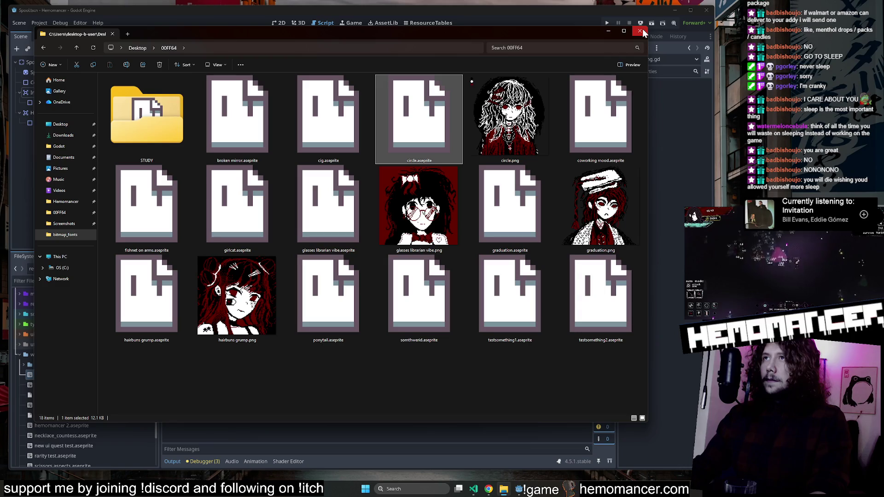
Deselect circle.aseprite in 00FF64 and drag the Twitch Raid Channel list over Explorer.
click(428, 368)
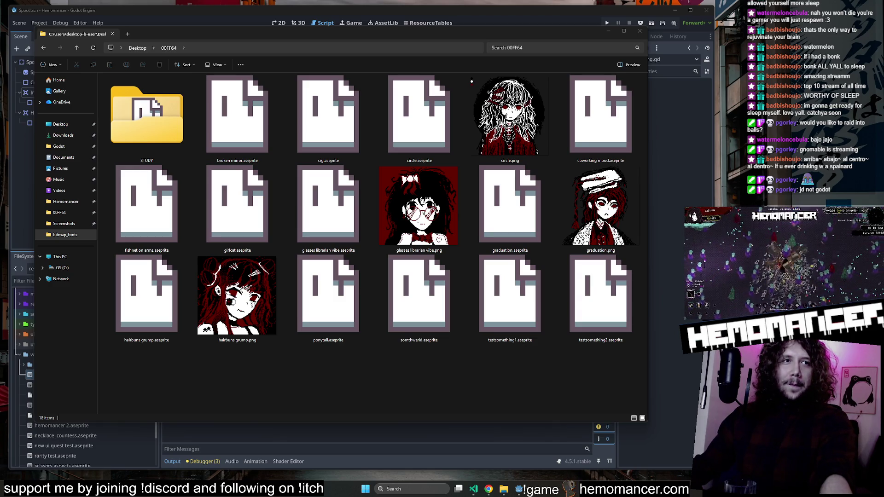
mouse_move(0, 396)
mouse_down()
mouse_move(64, 375)
mouse_move(360, 128)
mouse_move(356, 95)
mouse_move(404, 76)
mouse_up()
scroll(441, 205, down, 7)
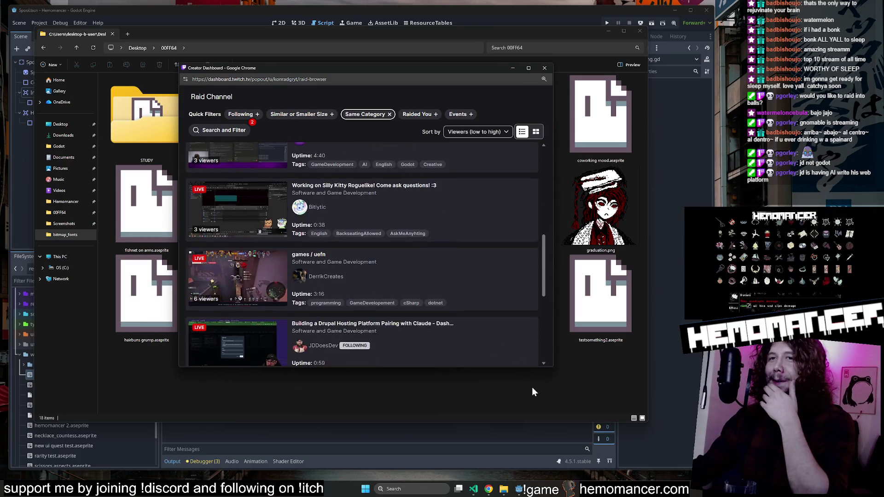
Enlarge the raid popup and preview Bitlytic's 'Working on Silly Kitty Roguelike!' stream.
drag(553, 367, 588, 398)
scroll(474, 325, down, 3)
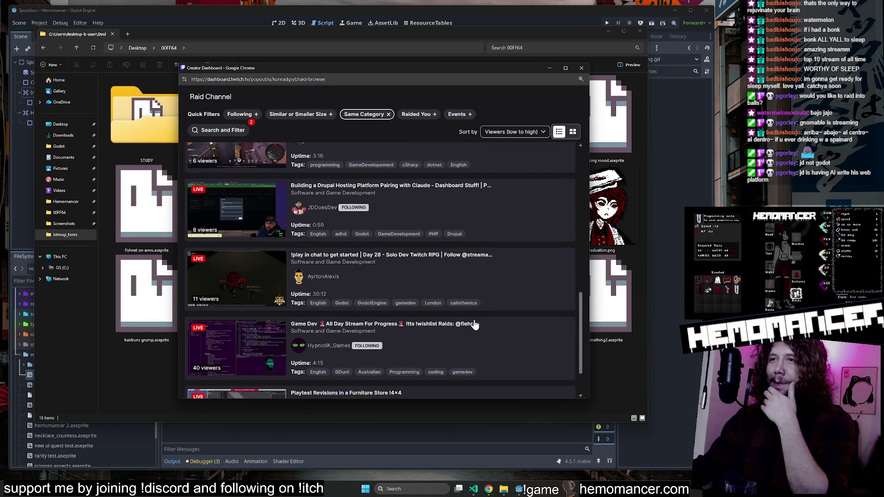
scroll(474, 325, down, 2)
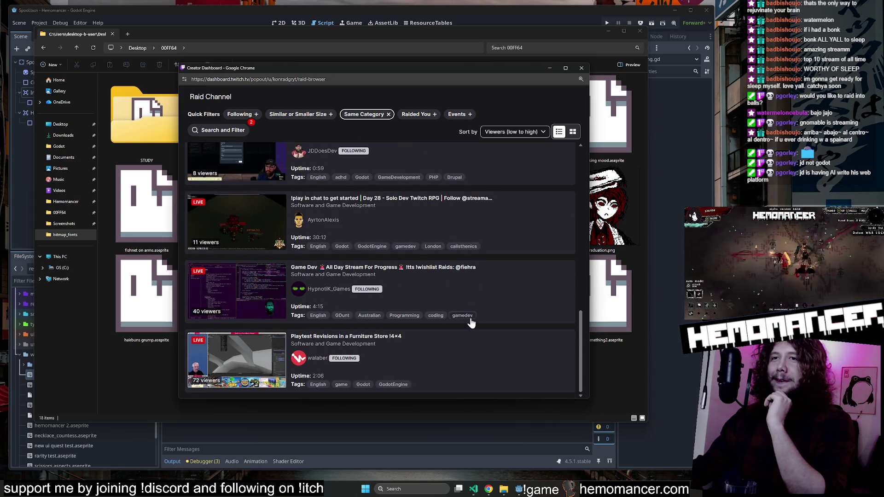
scroll(456, 359, up, 2)
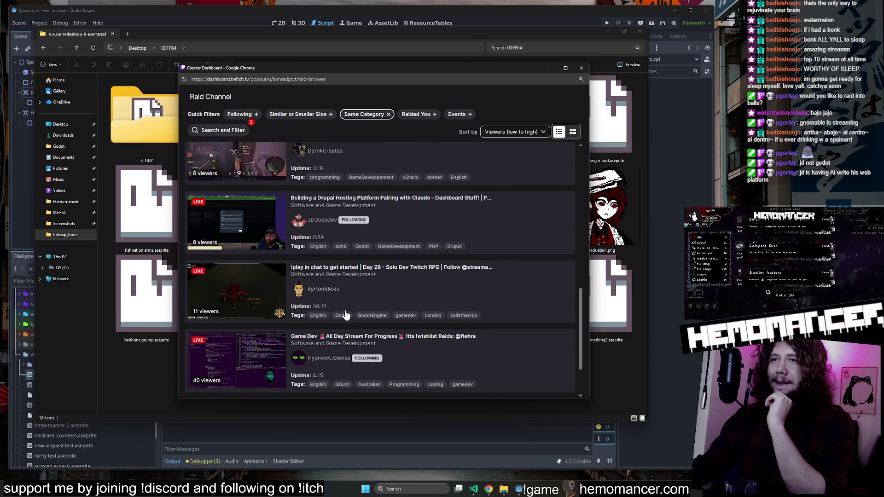
scroll(336, 312, up, 3)
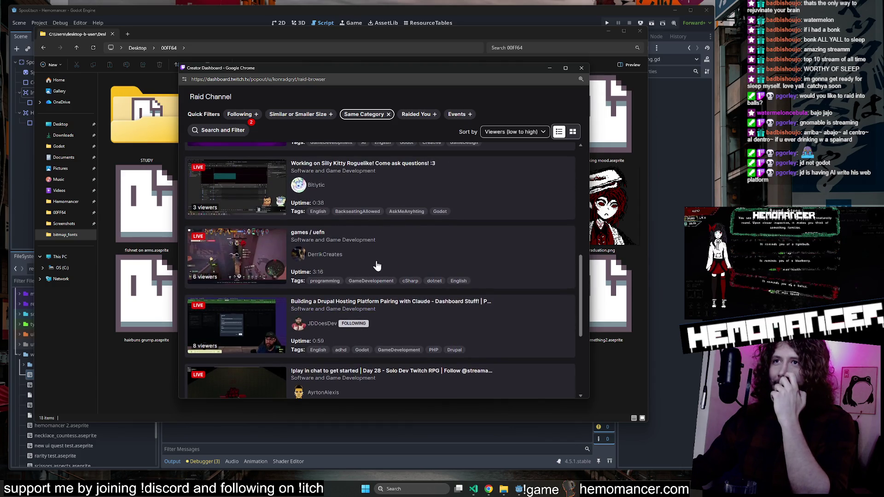
scroll(376, 264, up, 2)
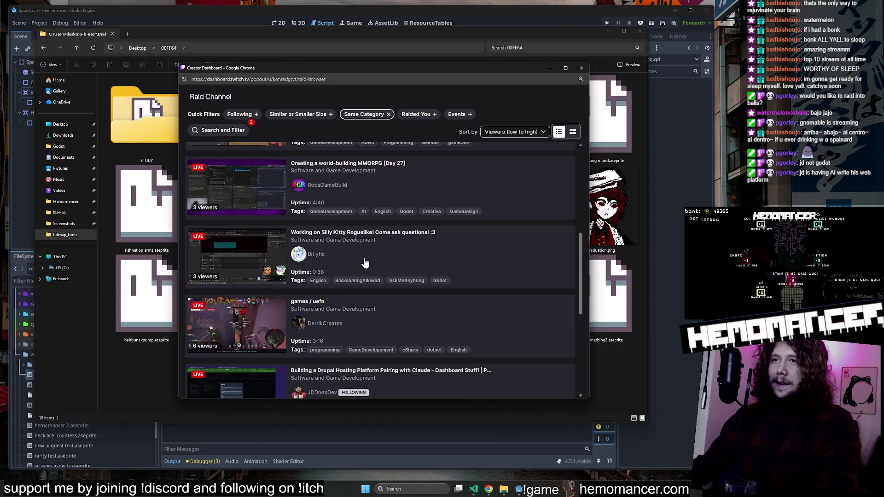
click(367, 256)
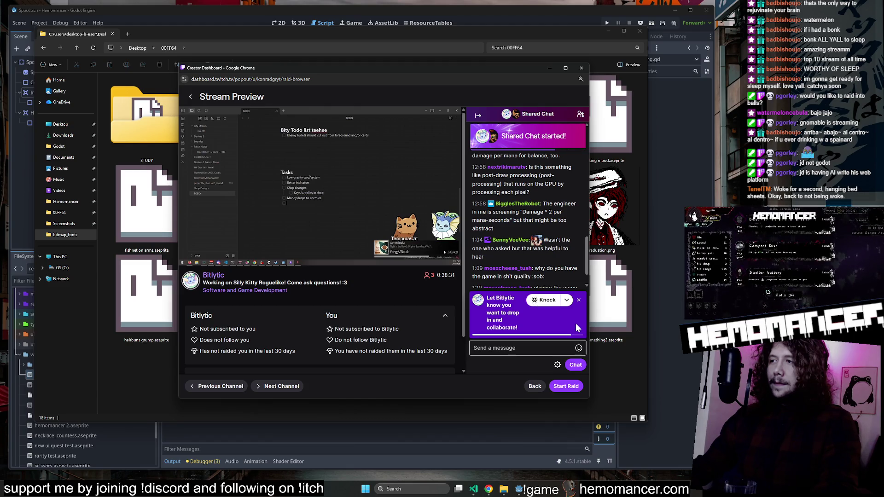
Dismiss the collaboration prompt and start the raid to the Silly Kitty Roguelike stream.
click(578, 300)
scroll(534, 244, up, 3)
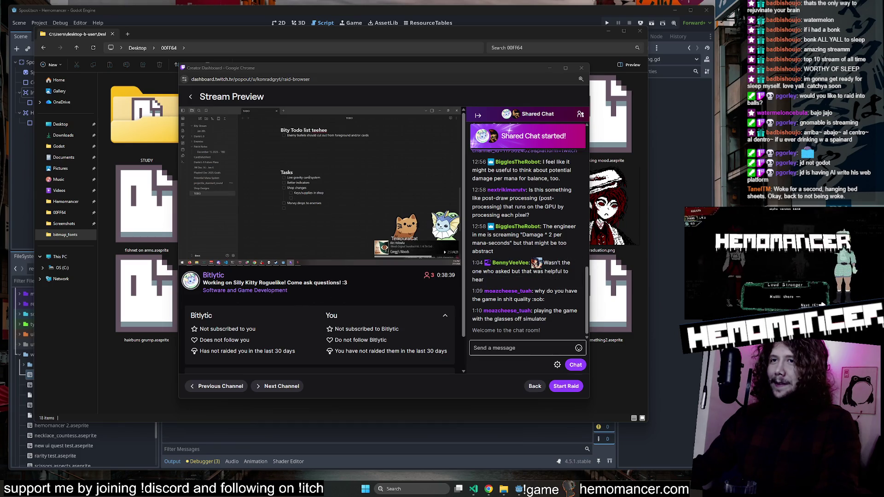
click(276, 282)
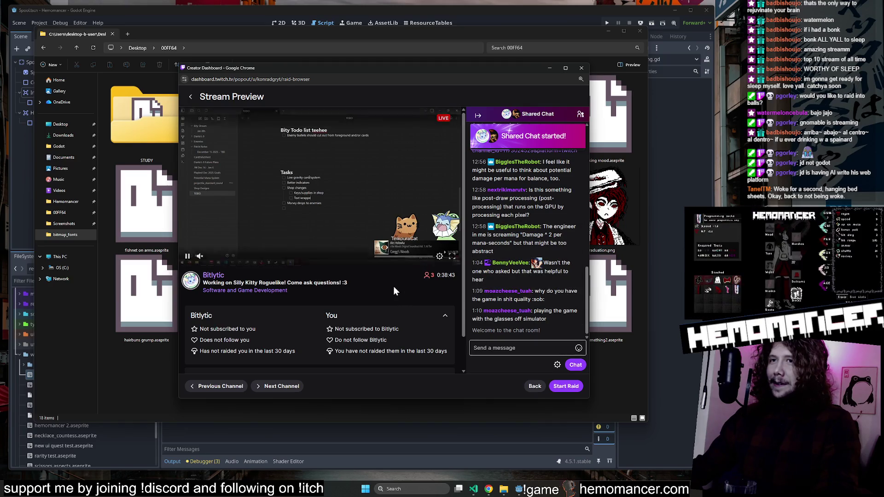
click(565, 388)
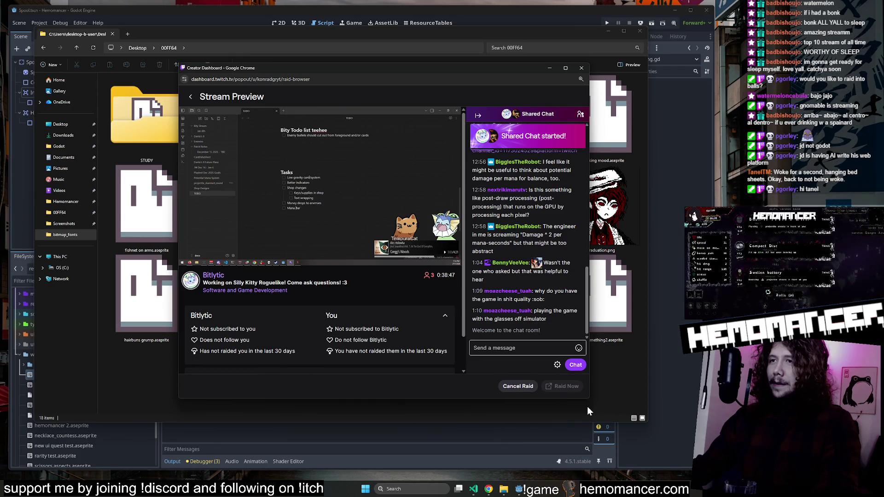
mouse_move(477, 71)
mouse_down()
mouse_move(481, 78)
mouse_move(458, 78)
mouse_up()
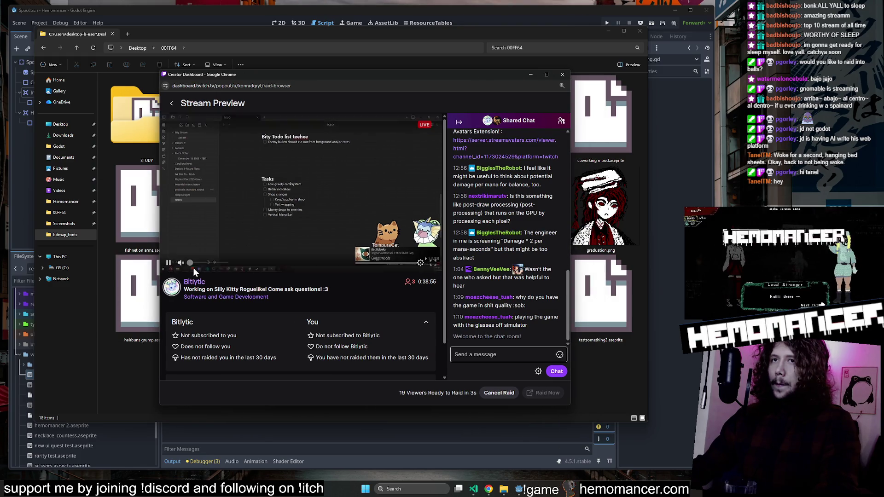
Lower the preview volume to 9%, close File Explorer, and move the raid window down.
drag(206, 267, 198, 268)
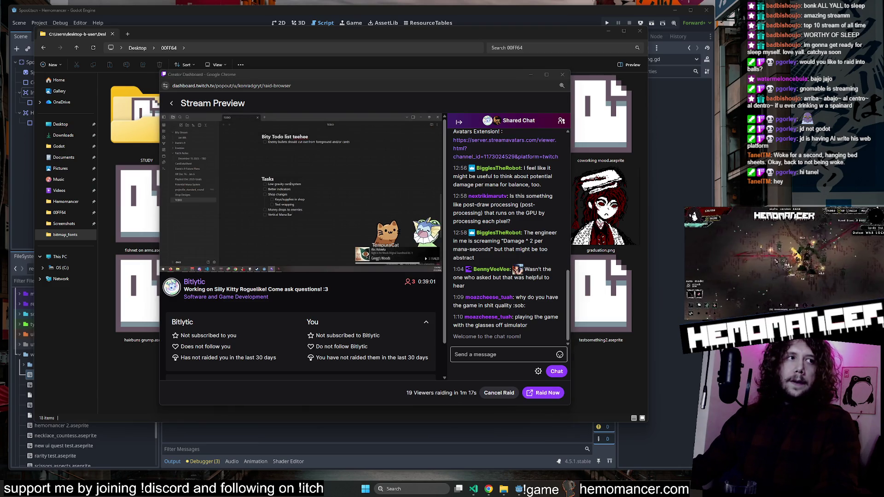
click(193, 264)
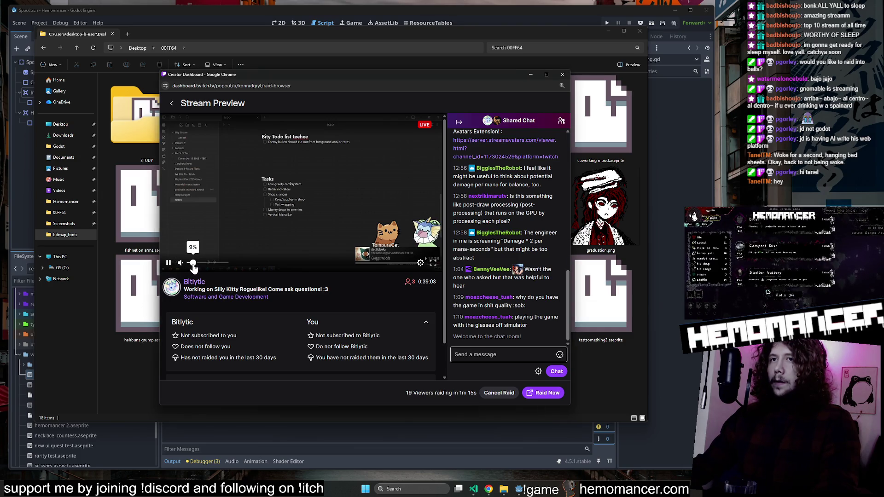
click(639, 40)
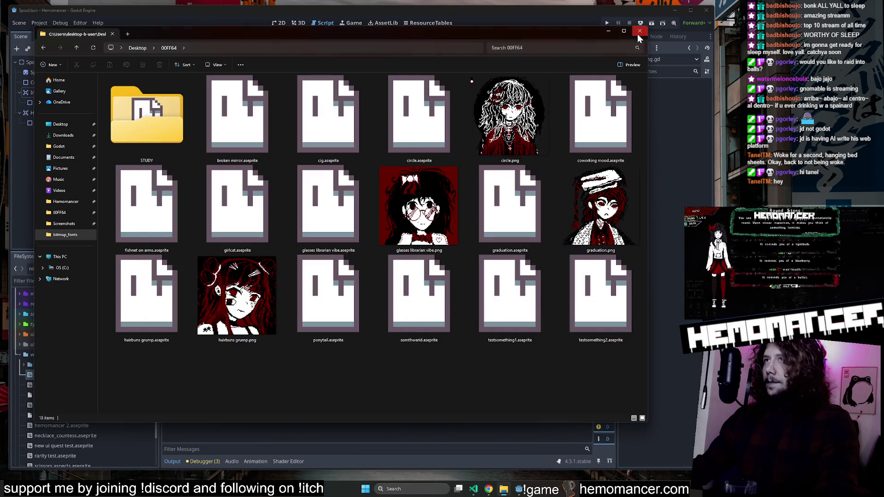
click(638, 34)
mouse_move(417, 77)
mouse_down()
mouse_move(402, 123)
mouse_move(400, 104)
mouse_up()
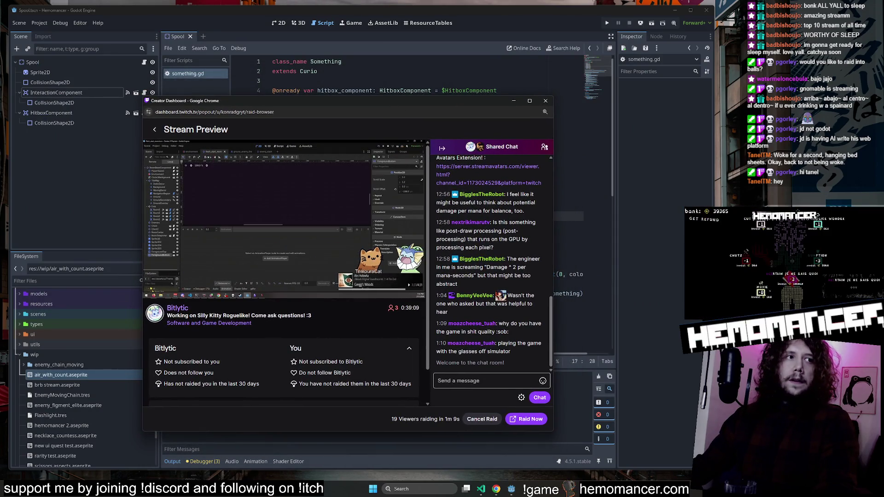